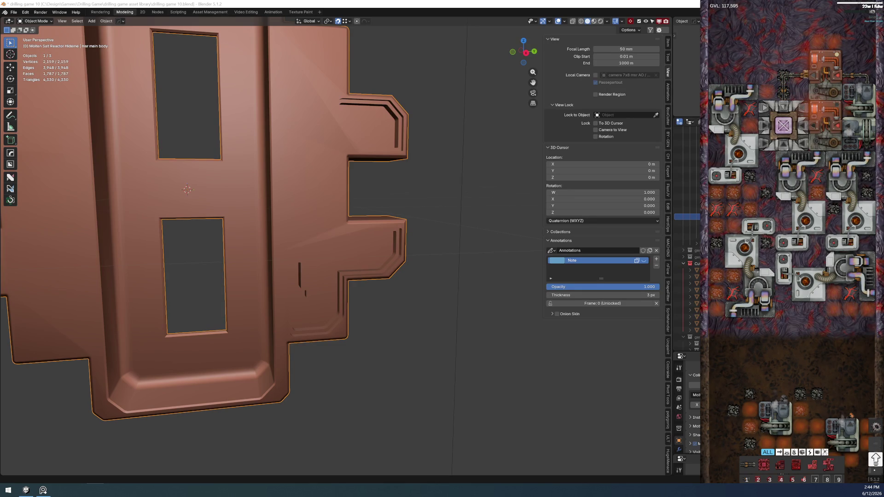
Inspect the panel from several angles, briefly previewing its materials before returning to clay shading
{"action": "mouse_move", "coordinate": [377, 199]}
{"action": "middle_mouse_down"}
{"action": "mouse_move", "coordinate": [346, 189]}
{"action": "mouse_move", "coordinate": [346, 197]}
{"action": "mouse_move", "coordinate": [372, 198]}
{"action": "middle_mouse_up"}
{"action": "key", "text": "z"}
{"action": "mouse_move", "coordinate": [322, 322]}
{"action": "middle_mouse_down"}
{"action": "mouse_move", "coordinate": [347, 338]}
{"action": "mouse_move", "coordinate": [322, 335]}
{"action": "middle_mouse_up"}
{"action": "mouse_move", "coordinate": [286, 393]}
{"action": "middle_mouse_down"}
{"action": "mouse_move", "coordinate": [379, 323]}
{"action": "mouse_move", "coordinate": [374, 337]}
{"action": "middle_mouse_up"}
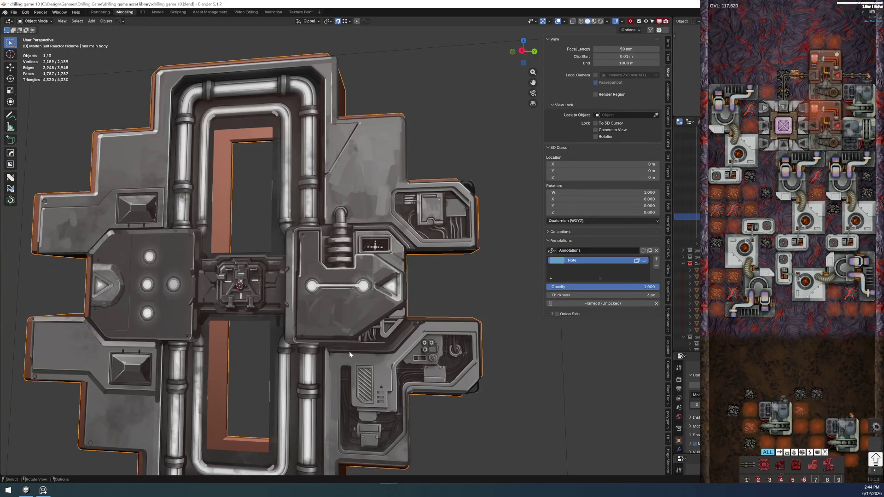
{"action": "key", "text": "alt+z"}
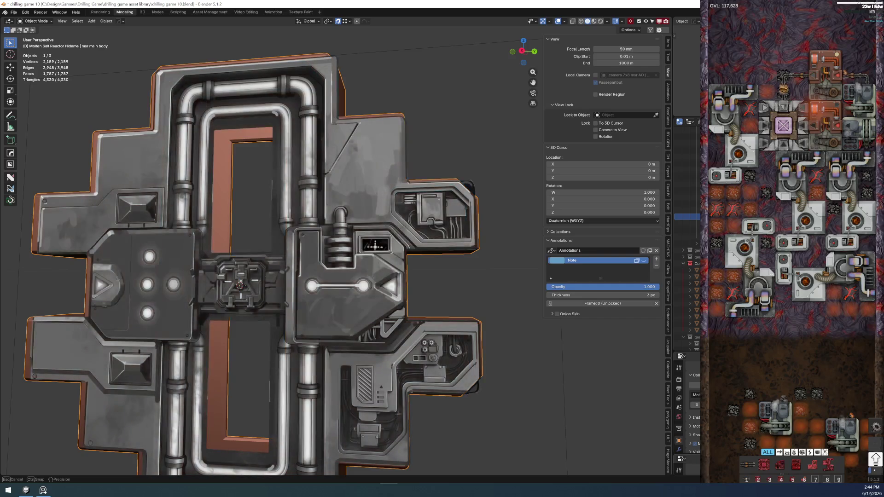
{"action": "mouse_move", "coordinate": [69, 267]}
{"action": "middle_mouse_down"}
{"action": "mouse_move", "coordinate": [239, 281]}
{"action": "mouse_move", "coordinate": [180, 249]}
{"action": "middle_mouse_up"}
{"action": "scroll", "coordinate": [209, 263], "scroll_direction": "up", "scroll_amount": 2}
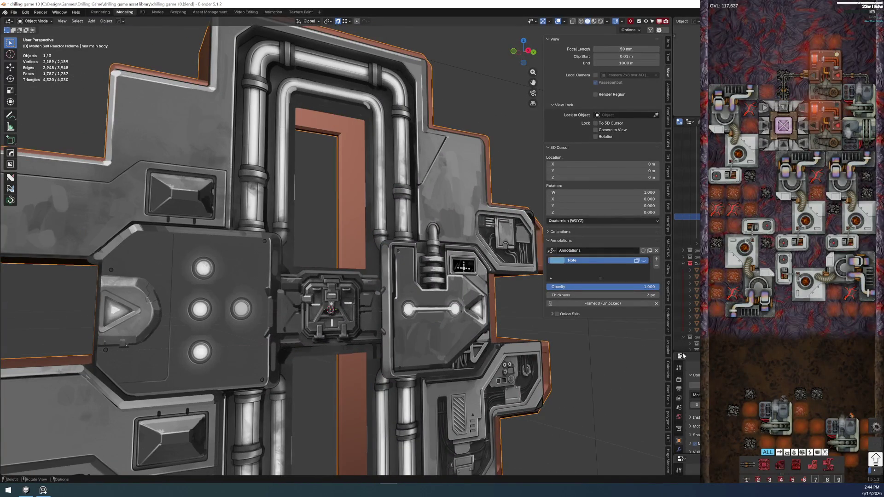
{"action": "middle_click_drag", "start_coordinate": [619, 332], "coordinate": [617, 331]}
{"action": "middle_click_drag", "start_coordinate": [157, 272], "coordinate": [157, 272], "text": "shift"}
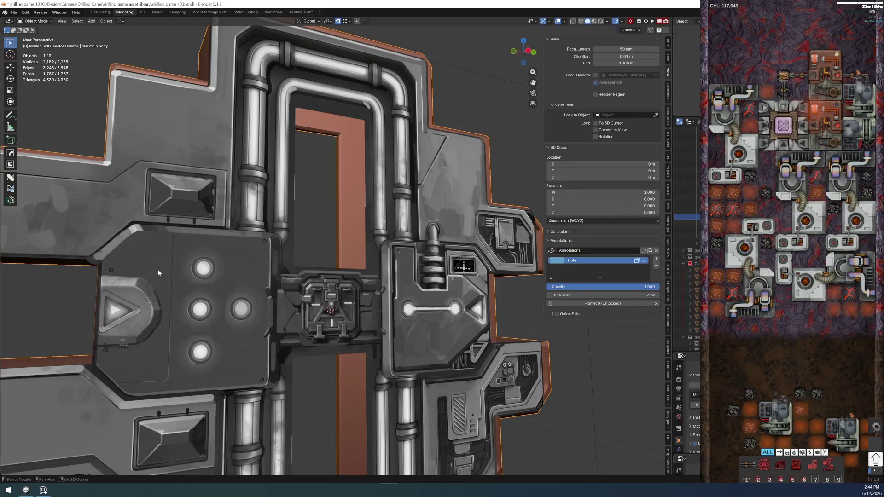
{"action": "mouse_move", "coordinate": [158, 272]}
{"action": "middle_mouse_down", "text": "shift"}
{"action": "mouse_move", "coordinate": [330, 315]}
{"action": "mouse_move", "coordinate": [313, 282]}
{"action": "mouse_move", "coordinate": [219, 335]}
{"action": "middle_mouse_up", "text": "shift"}
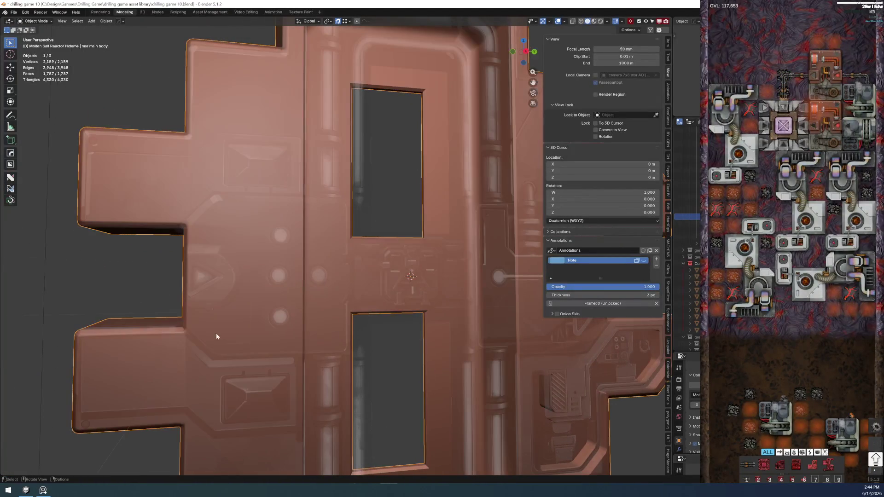
{"action": "middle_click_drag", "start_coordinate": [298, 230], "coordinate": [361, 284]}
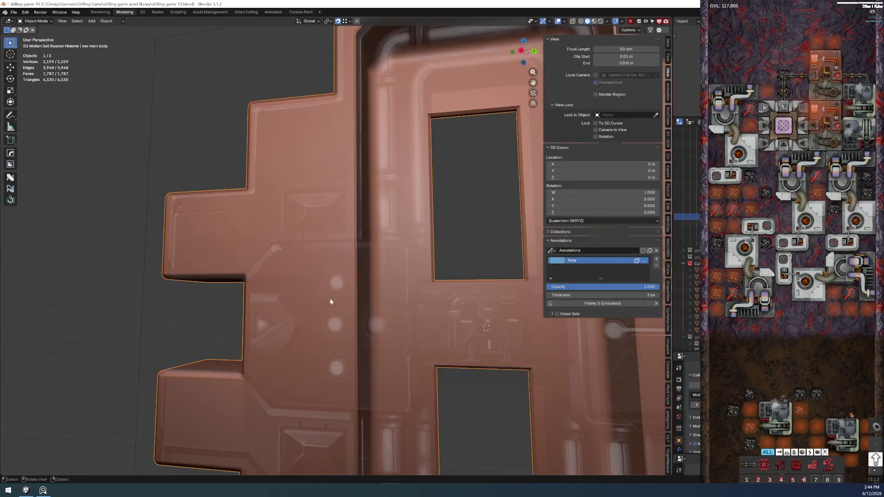
Save the file as drilling game 10.blend
{"action": "key", "text": "shift+a"}
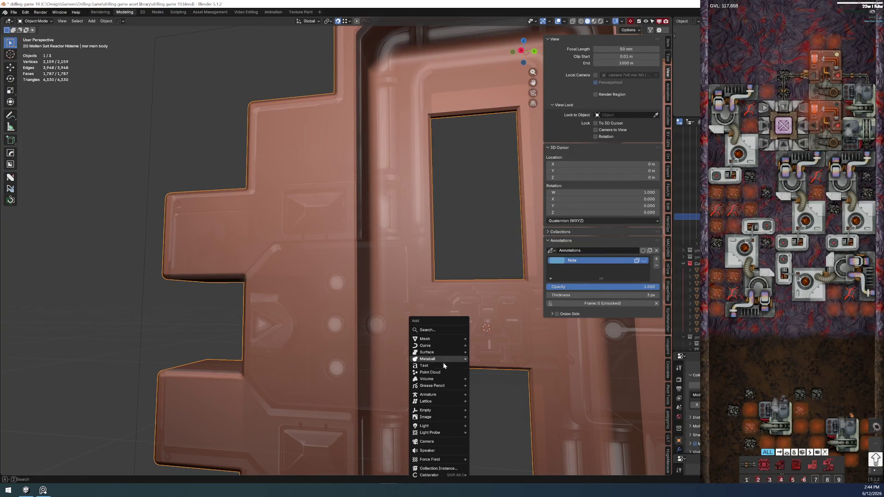
{"action": "key", "text": "Escape"}
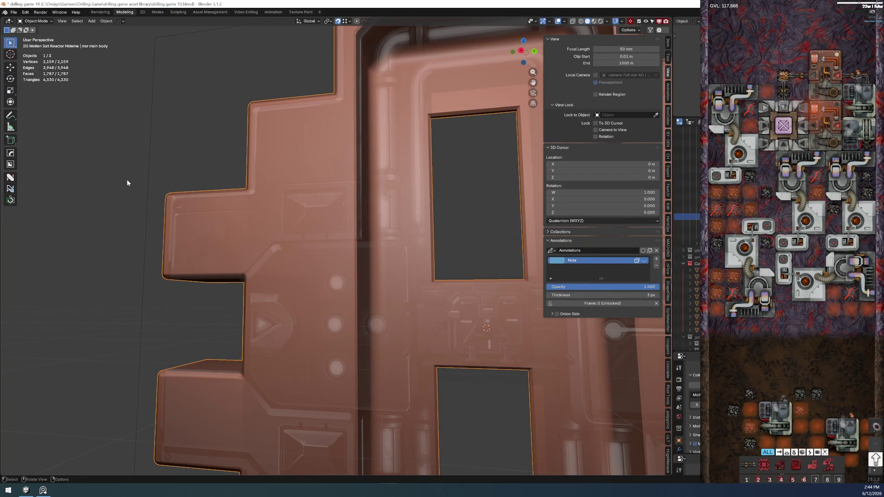
{"action": "left_click", "coordinate": [13, 13]}
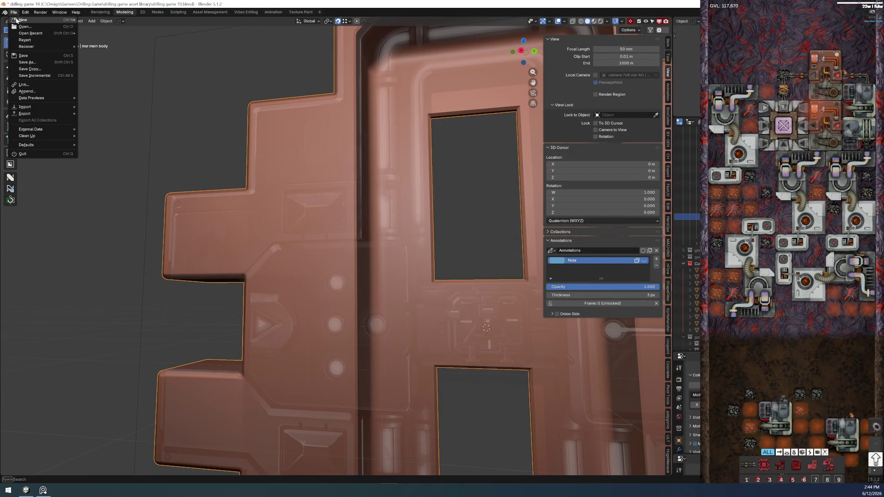
{"action": "left_click", "coordinate": [28, 55]}
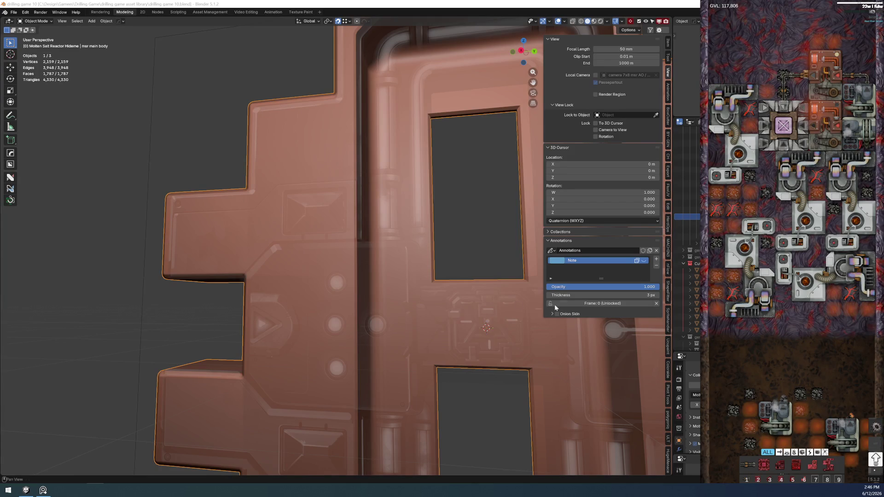
Save drilling game 10.blend, switch to Right Orthographic view, and select the BoxCutter tool
{"action": "left_click", "coordinate": [14, 14]}
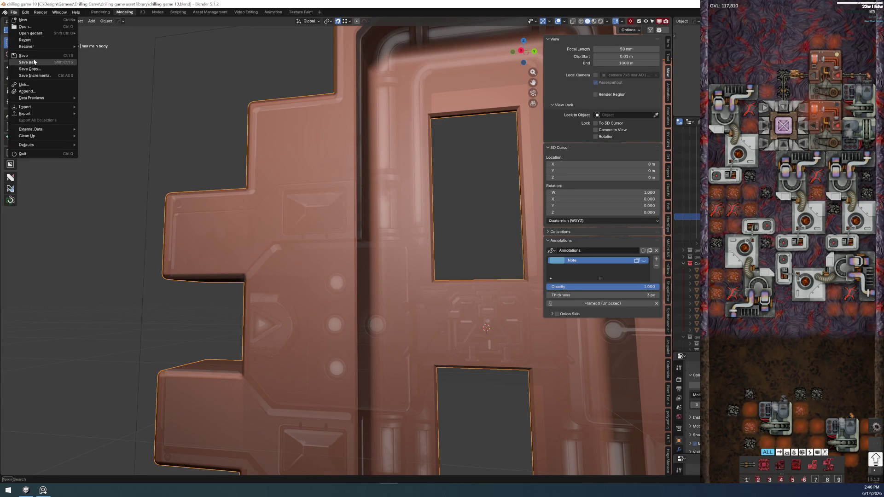
{"action": "left_click", "coordinate": [30, 55]}
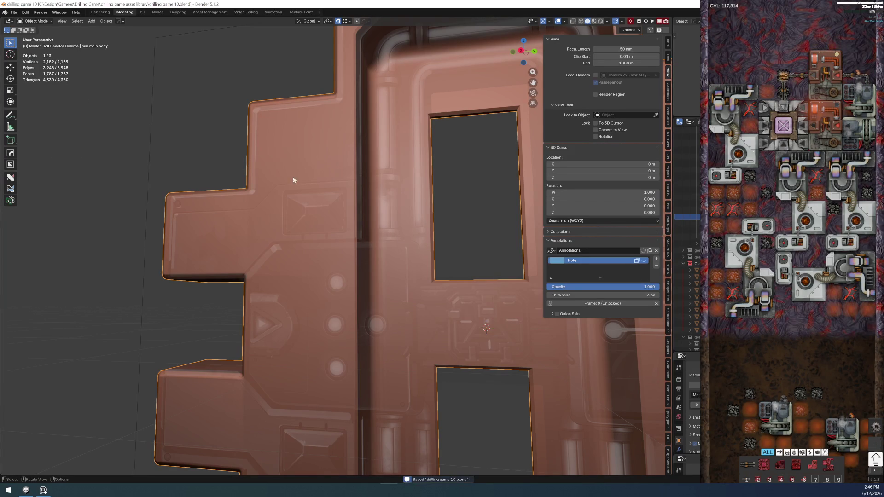
{"action": "key", "text": "KP_3"}
{"action": "mouse_move", "coordinate": [452, 272]}
{"action": "middle_mouse_down", "text": "ctrl"}
{"action": "mouse_move", "coordinate": [443, 313]}
{"action": "mouse_move", "coordinate": [386, 234]}
{"action": "middle_mouse_up", "text": "ctrl"}
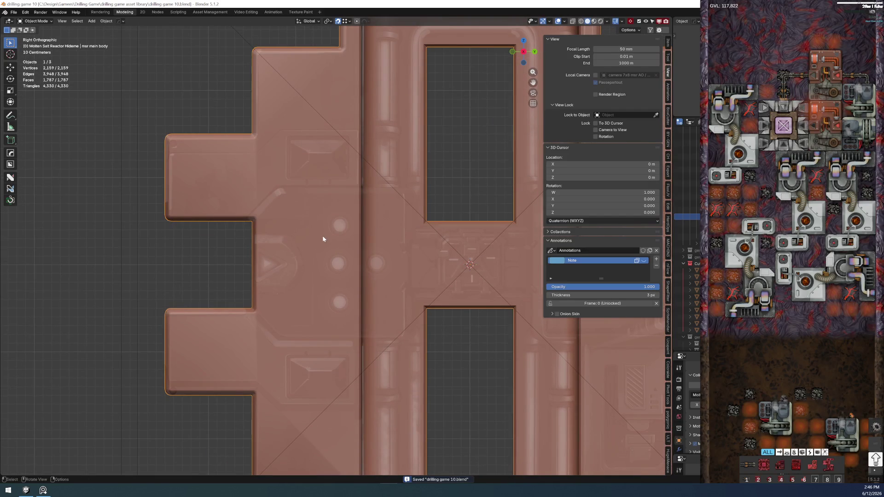
{"action": "left_click", "coordinate": [9, 20]}
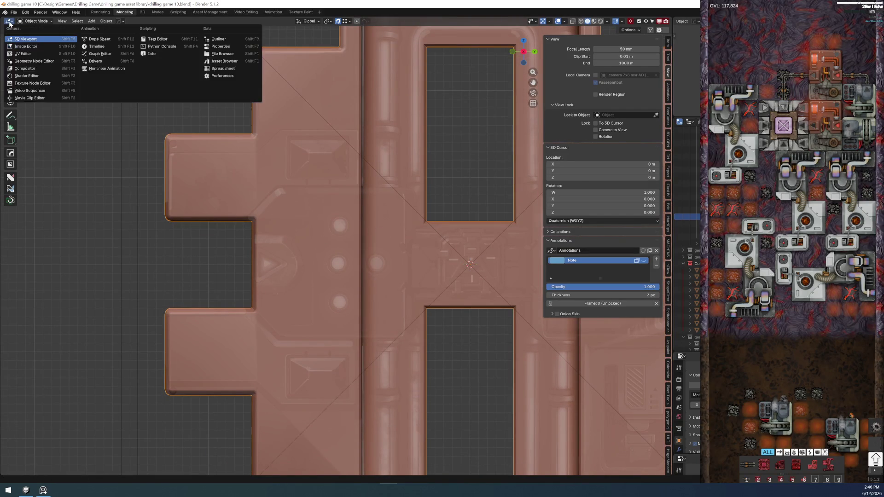
{"action": "left_click", "coordinate": [10, 164]}
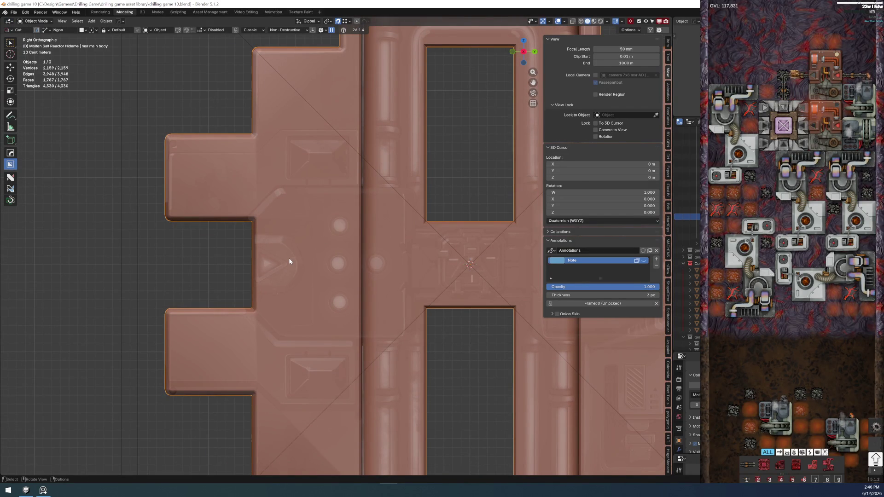
In the BoxCutter helper, set the cut shape to Box and origin to Center
{"action": "key", "text": "d"}
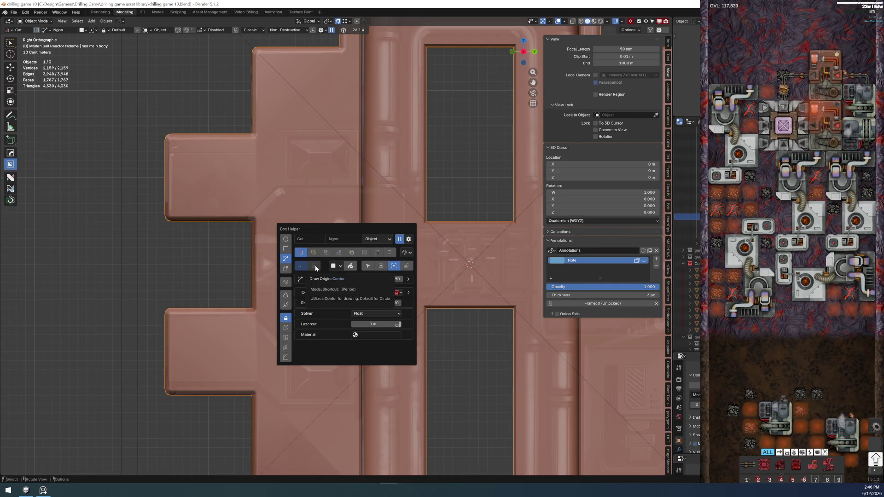
{"action": "left_click", "coordinate": [285, 249]}
{"action": "left_click", "coordinate": [312, 266]}
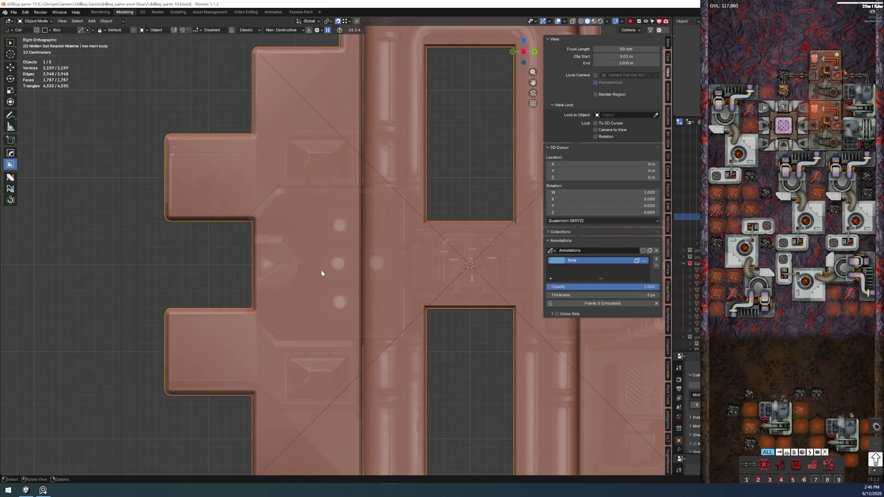
Turn on X-ray wireframe shading from the shading pie
{"action": "scroll", "coordinate": [317, 263], "scroll_direction": "up", "scroll_amount": 1}
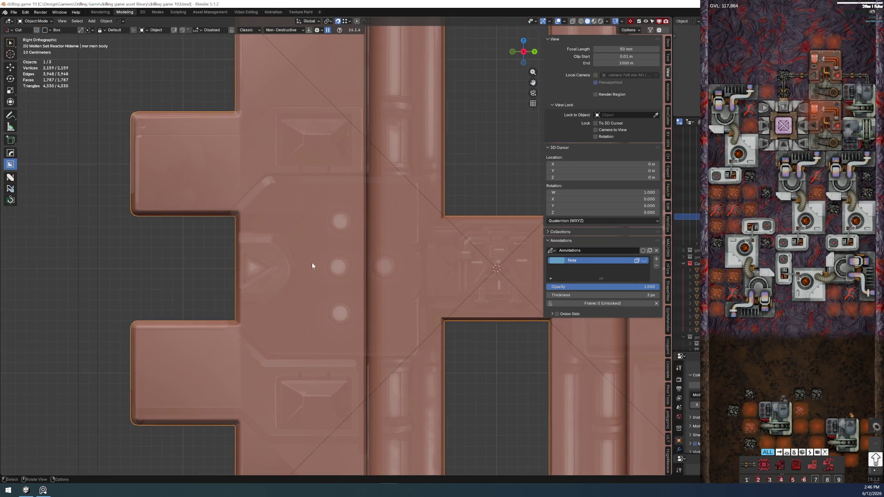
{"action": "key", "text": "z"}
{"action": "left_click", "coordinate": [319, 269]}
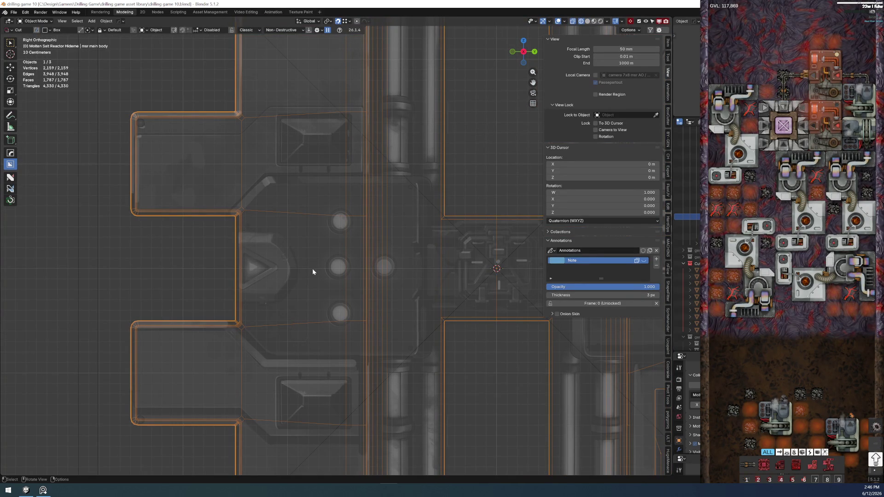
{"action": "mouse_move", "coordinate": [310, 269]}
{"action": "left_mouse_down"}
{"action": "mouse_move", "coordinate": [378, 235]}
{"action": "mouse_move", "coordinate": [476, 208]}
{"action": "mouse_move", "coordinate": [471, 220]}
{"action": "mouse_move", "coordinate": [561, 211]}
{"action": "mouse_move", "coordinate": [404, 235]}
{"action": "mouse_move", "coordinate": [559, 209]}
{"action": "mouse_move", "coordinate": [415, 232]}
{"action": "mouse_move", "coordinate": [411, 221]}
{"action": "mouse_move", "coordinate": [441, 198]}
{"action": "mouse_move", "coordinate": [421, 188]}
{"action": "mouse_move", "coordinate": [434, 173]}
{"action": "left_mouse_up"}
{"action": "middle_click_drag", "start_coordinate": [428, 177], "coordinate": [473, 198]}
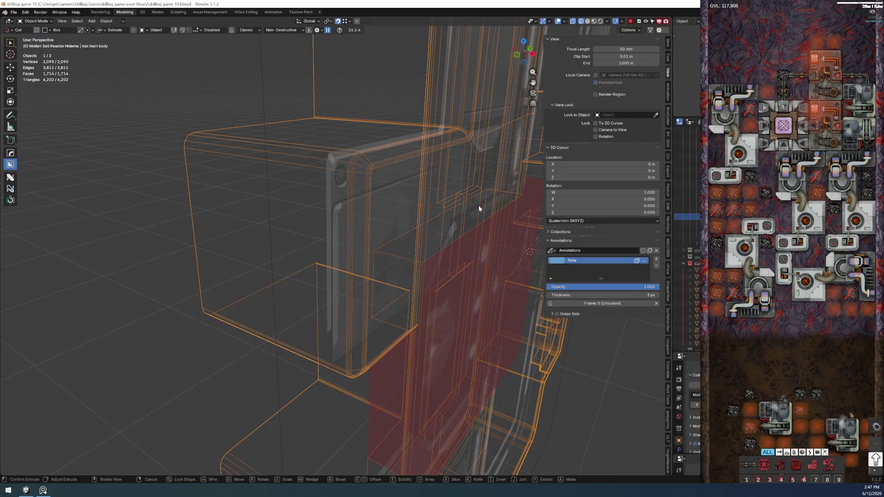
{"action": "key", "text": "Tab"}
{"action": "scroll", "coordinate": [448, 249], "scroll_direction": "up", "scroll_amount": 5}
{"action": "mouse_move", "coordinate": [407, 245]}
{"action": "middle_mouse_down"}
{"action": "mouse_move", "coordinate": [361, 238]}
{"action": "mouse_move", "coordinate": [329, 181]}
{"action": "middle_mouse_up"}
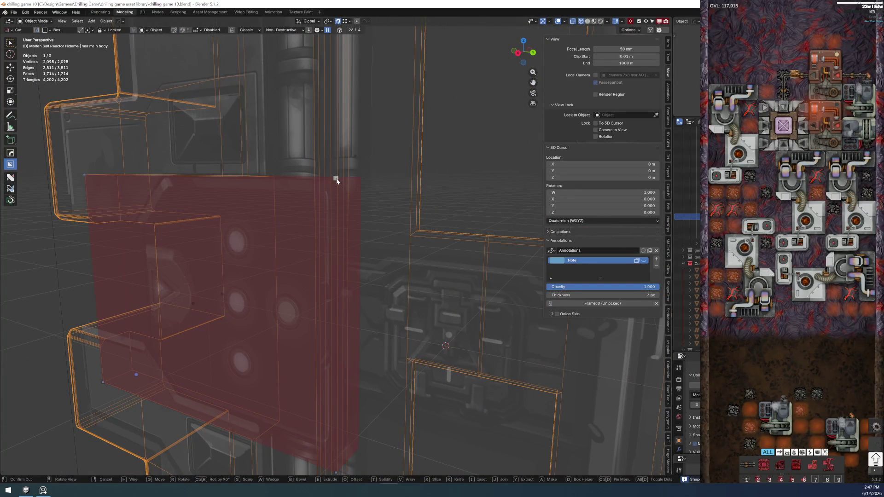
{"action": "middle_click_drag", "start_coordinate": [351, 223], "coordinate": [367, 233]}
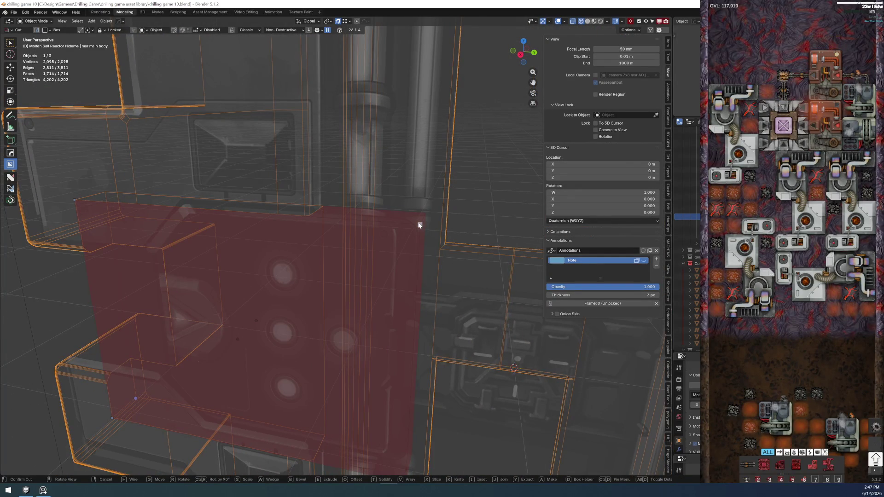
{"action": "key", "text": "Tab"}
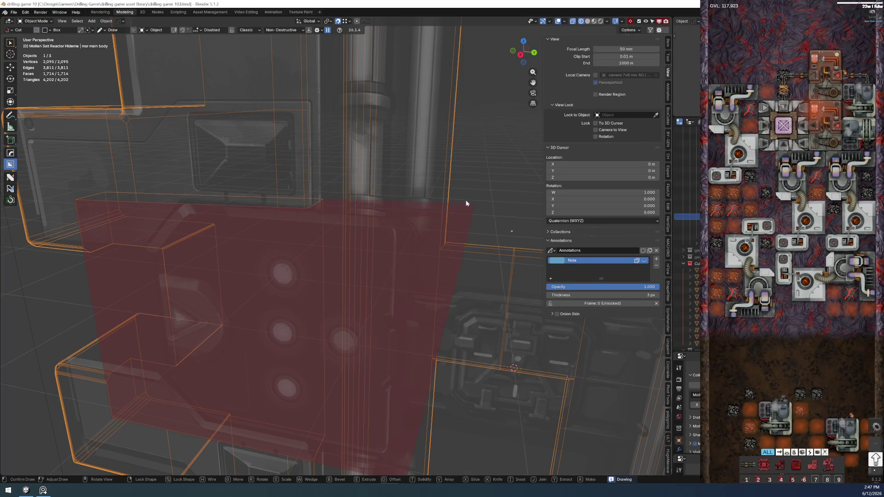
{"action": "key", "text": "Tab"}
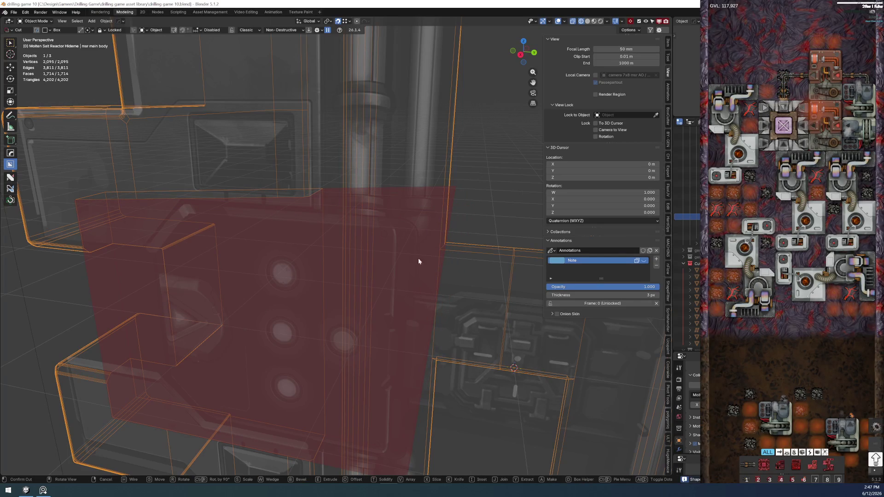
{"action": "middle_click_drag", "start_coordinate": [408, 212], "coordinate": [331, 219]}
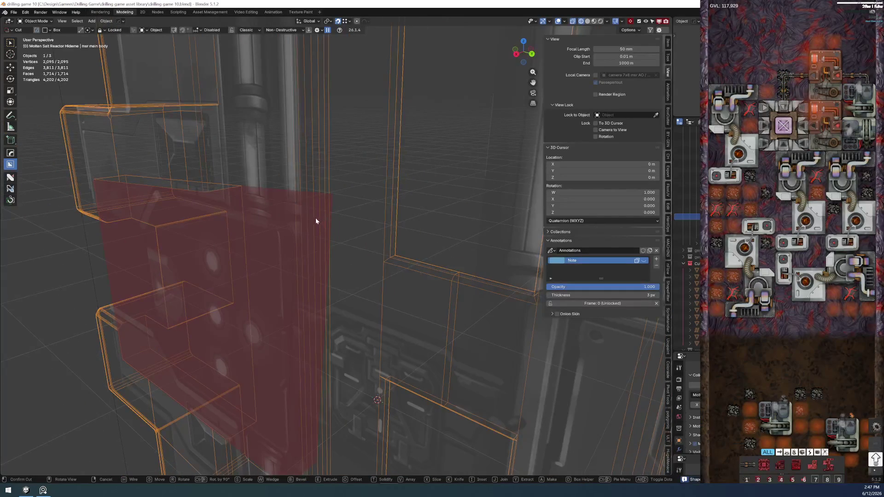
{"action": "right_click", "coordinate": [248, 240]}
{"action": "mouse_move", "coordinate": [253, 242]}
{"action": "middle_mouse_down"}
{"action": "mouse_move", "coordinate": [290, 241]}
{"action": "mouse_move", "coordinate": [287, 266]}
{"action": "middle_mouse_up"}
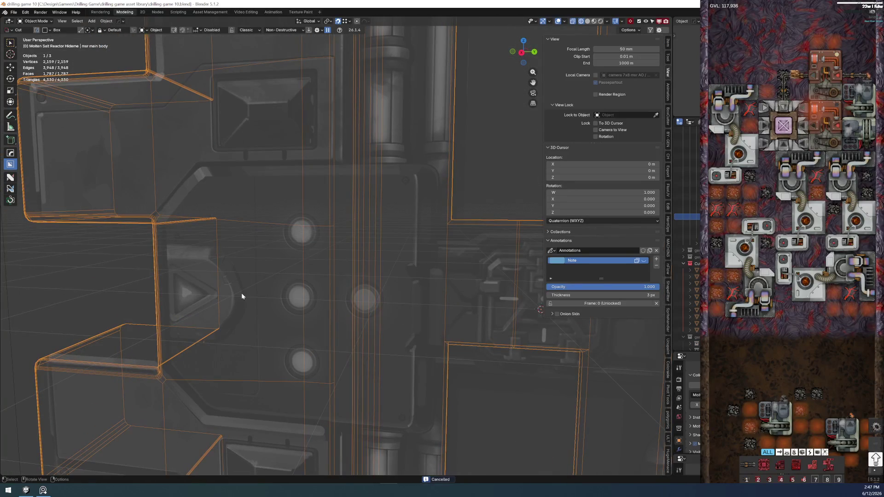
{"action": "key", "text": "KP_3"}
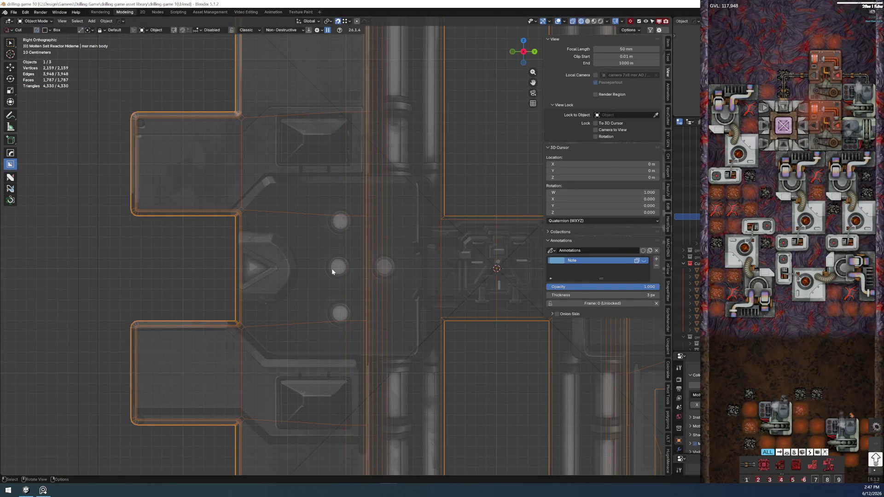
Draw a new box cut over the panel and lock its depth with Tab
{"action": "mouse_move", "coordinate": [329, 269]}
{"action": "left_mouse_down"}
{"action": "mouse_move", "coordinate": [432, 176]}
{"action": "mouse_move", "coordinate": [454, 181]}
{"action": "mouse_move", "coordinate": [421, 181]}
{"action": "mouse_move", "coordinate": [433, 172]}
{"action": "mouse_move", "coordinate": [420, 181]}
{"action": "mouse_move", "coordinate": [437, 182]}
{"action": "mouse_move", "coordinate": [436, 172]}
{"action": "left_mouse_up"}
{"action": "middle_click_drag", "start_coordinate": [395, 224], "coordinate": [412, 228]}
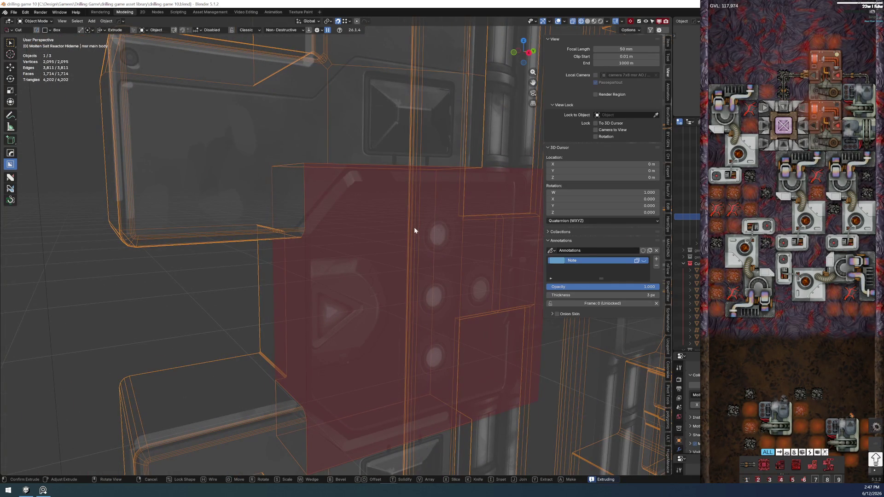
{"action": "key", "text": "Tab"}
{"action": "mouse_move", "coordinate": [383, 245]}
{"action": "middle_mouse_down"}
{"action": "mouse_move", "coordinate": [336, 282]}
{"action": "mouse_move", "coordinate": [312, 268]}
{"action": "mouse_move", "coordinate": [298, 278]}
{"action": "middle_mouse_up"}
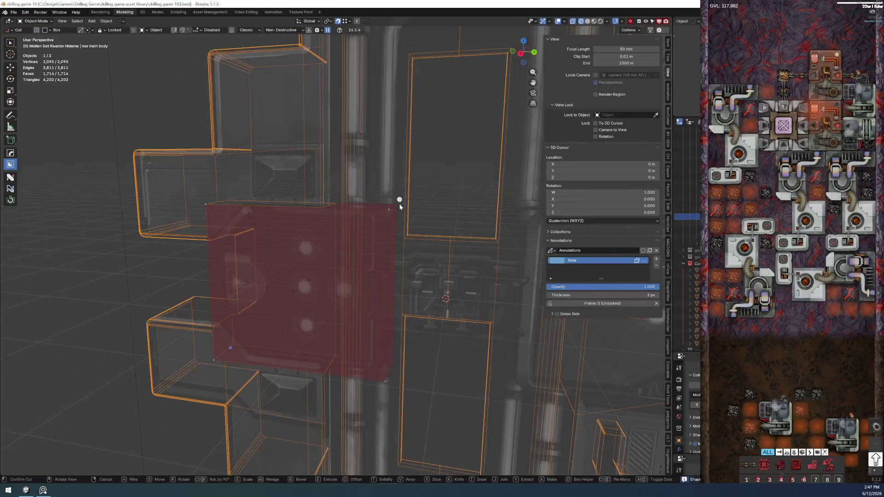
{"action": "middle_click_drag", "start_coordinate": [399, 201], "coordinate": [428, 187]}
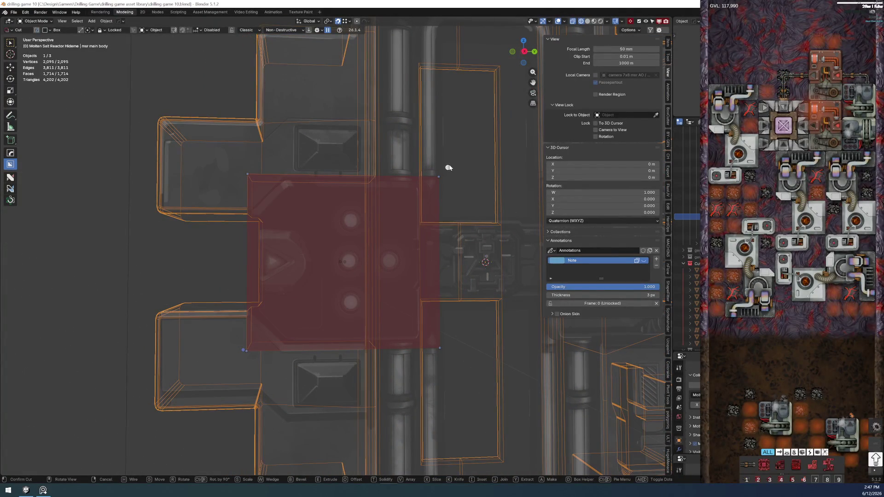
Resize the red cutter box over the panel centre and switch BoxCutter to Bevel mode
{"action": "mouse_move", "coordinate": [449, 168]}
{"action": "left_mouse_down"}
{"action": "mouse_move", "coordinate": [487, 139]}
{"action": "mouse_move", "coordinate": [451, 164]}
{"action": "left_mouse_up"}
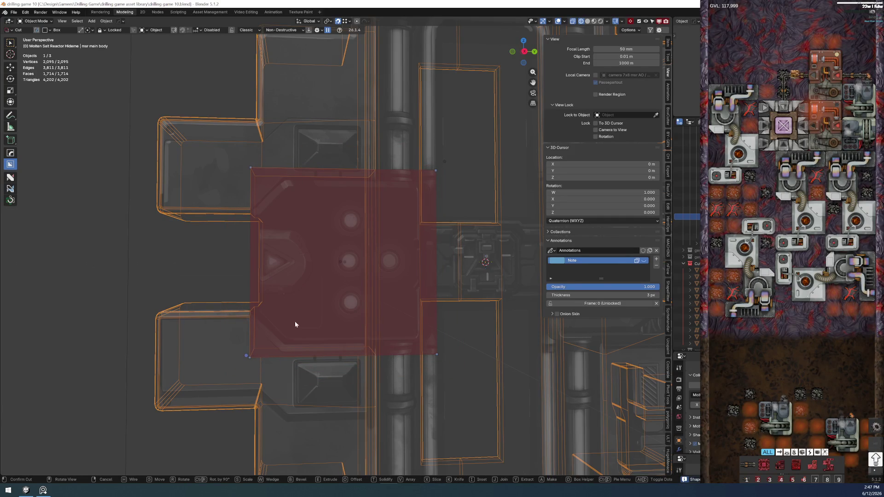
{"action": "middle_click_drag", "start_coordinate": [291, 327], "coordinate": [277, 329]}
{"action": "middle_click_drag", "start_coordinate": [236, 352], "coordinate": [264, 339]}
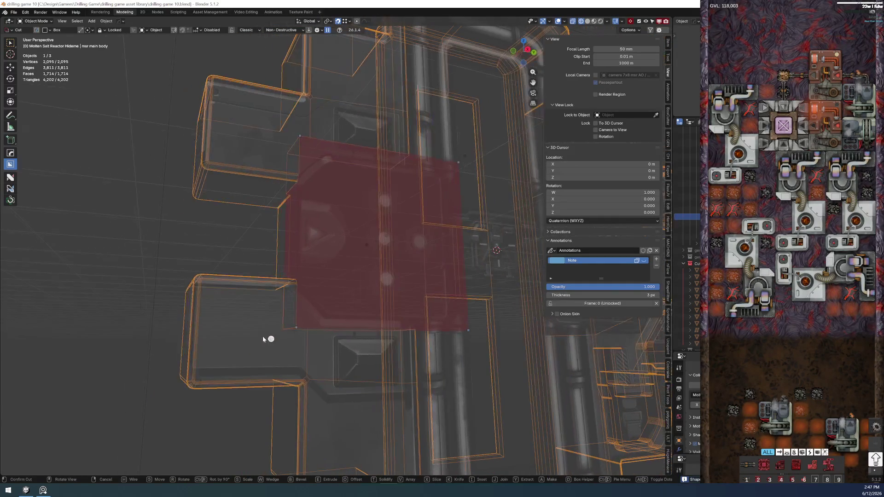
{"action": "key", "text": "b"}
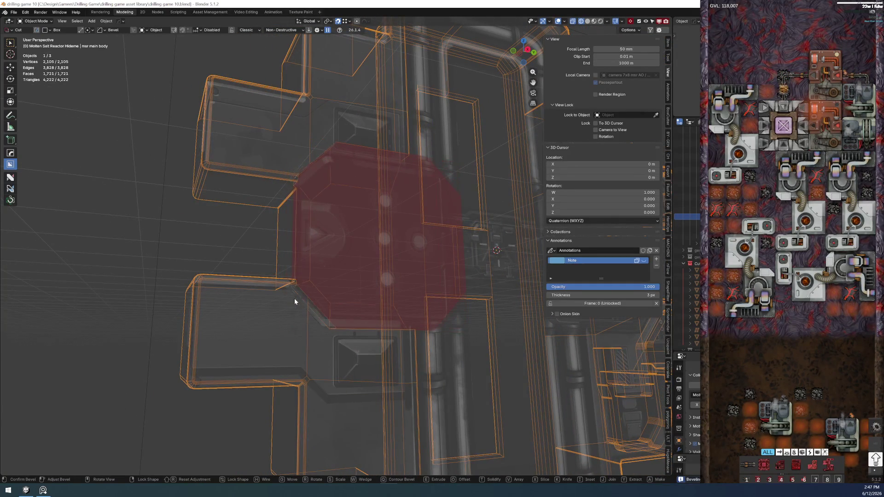
Adjust the cutter's corner bevel with the scroll wheel and confirm it in Right Ortho view
{"action": "scroll", "coordinate": [234, 352], "scroll_direction": "up", "scroll_amount": 3}
{"action": "scroll", "coordinate": [225, 369], "scroll_direction": "down", "scroll_amount": 3}
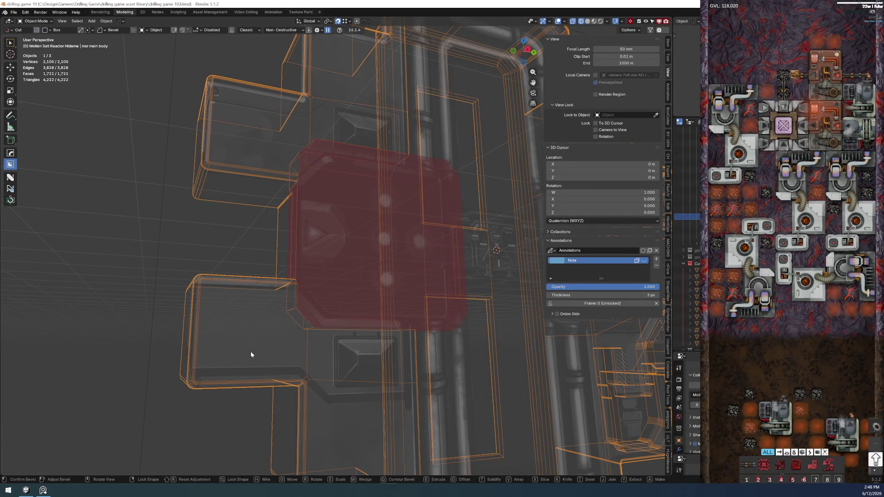
{"action": "mouse_move", "coordinate": [255, 350]}
{"action": "middle_mouse_down"}
{"action": "mouse_move", "coordinate": [299, 213]}
{"action": "mouse_move", "coordinate": [311, 211]}
{"action": "middle_mouse_up"}
{"action": "key", "text": "KP_3"}
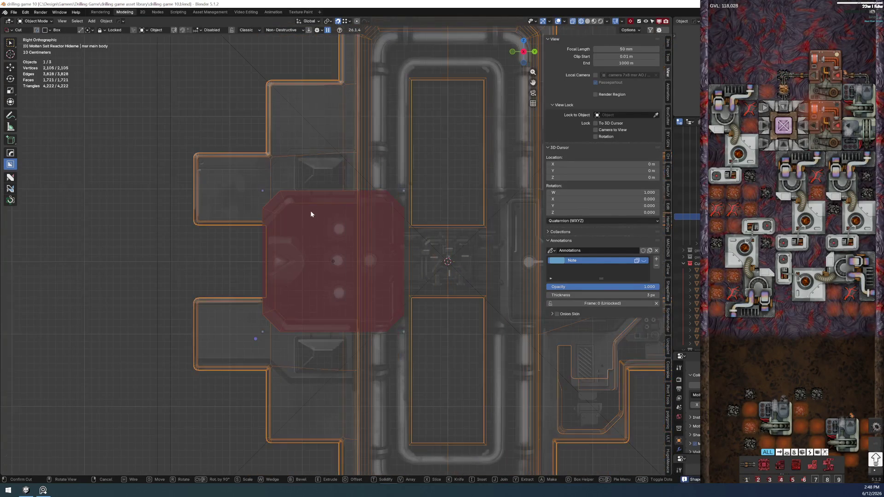
{"action": "key", "text": "b"}
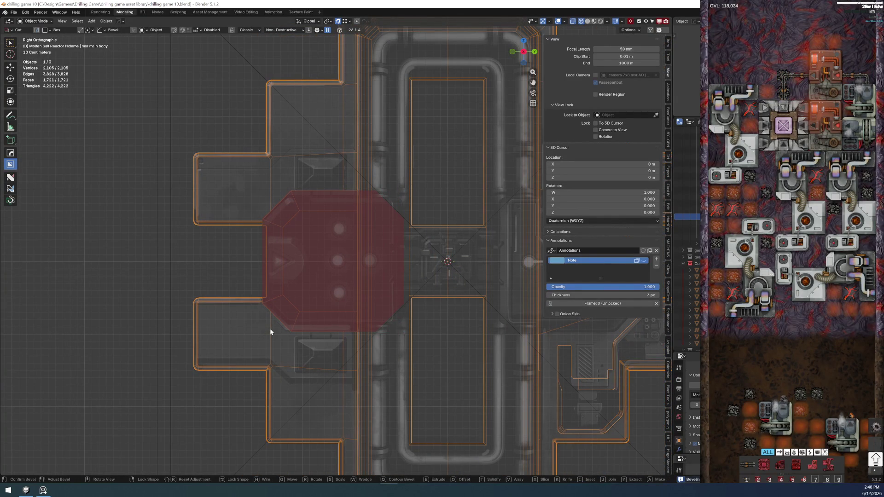
{"action": "left_click", "coordinate": [269, 328]}
Inspect the octagonal cutter in perspective and commit the cut into the panel
{"action": "middle_click_drag", "start_coordinate": [288, 287], "coordinate": [412, 308]}
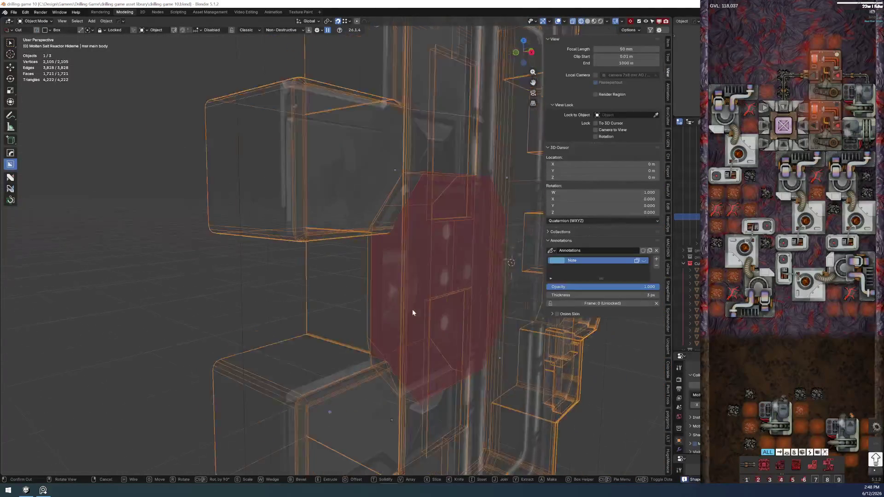
{"action": "scroll", "coordinate": [412, 312], "scroll_direction": "up", "scroll_amount": 3}
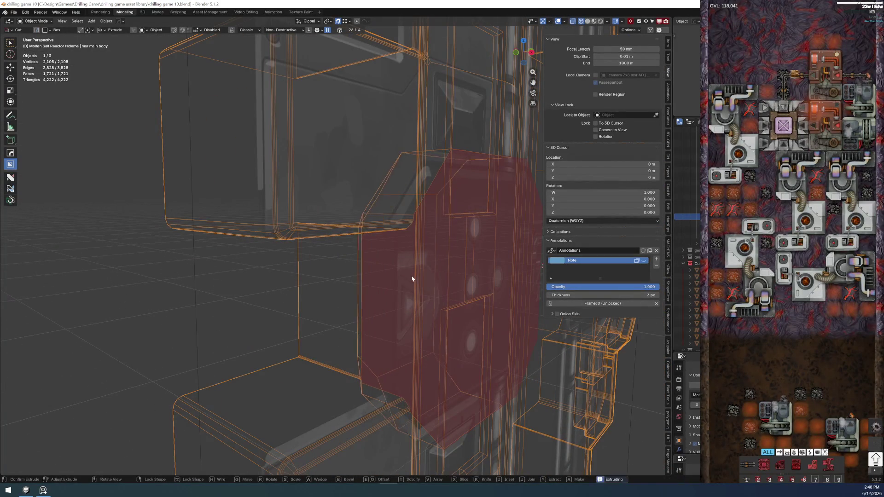
{"action": "middle_click_drag", "start_coordinate": [457, 284], "coordinate": [438, 278]}
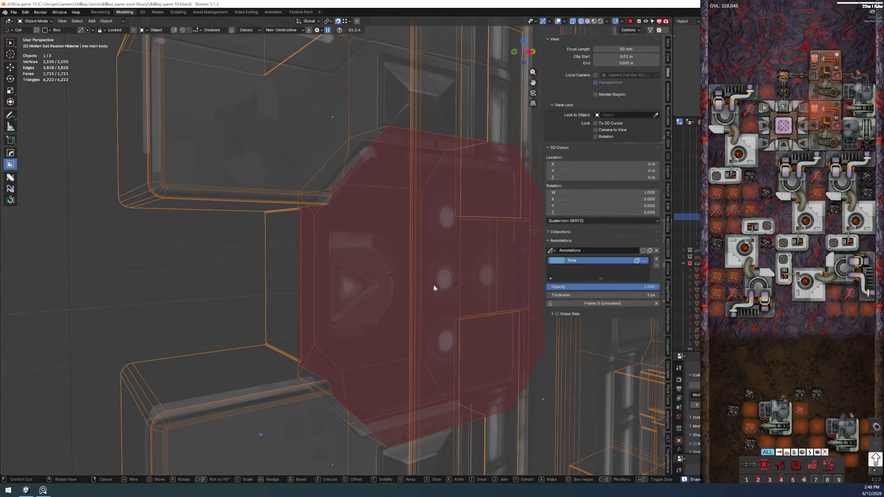
{"action": "scroll", "coordinate": [402, 305], "scroll_direction": "up", "scroll_amount": 2}
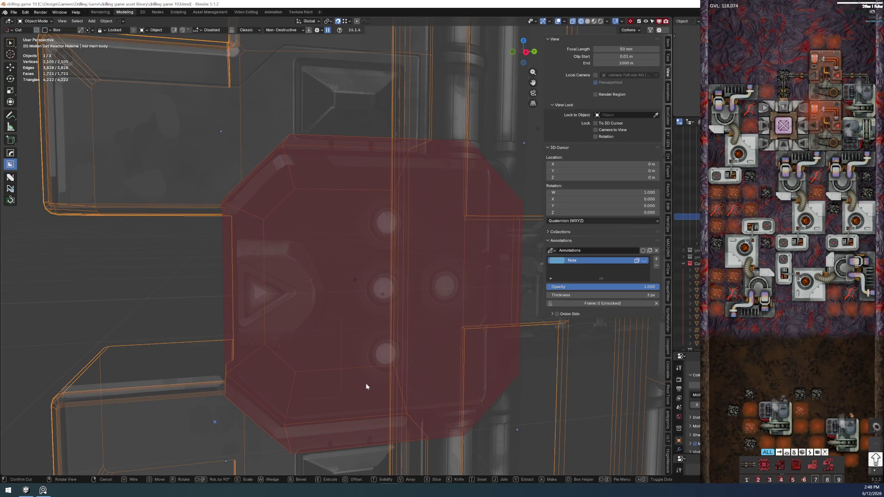
{"action": "mouse_move", "coordinate": [362, 382]}
{"action": "middle_mouse_down"}
{"action": "mouse_move", "coordinate": [373, 302]}
{"action": "mouse_move", "coordinate": [327, 321]}
{"action": "mouse_move", "coordinate": [369, 301]}
{"action": "mouse_move", "coordinate": [387, 311]}
{"action": "mouse_move", "coordinate": [392, 288]}
{"action": "mouse_move", "coordinate": [416, 299]}
{"action": "mouse_move", "coordinate": [412, 282]}
{"action": "mouse_move", "coordinate": [385, 274]}
{"action": "mouse_move", "coordinate": [366, 304]}
{"action": "mouse_move", "coordinate": [397, 320]}
{"action": "mouse_move", "coordinate": [376, 331]}
{"action": "mouse_move", "coordinate": [440, 299]}
{"action": "mouse_move", "coordinate": [410, 313]}
{"action": "mouse_move", "coordinate": [419, 301]}
{"action": "mouse_move", "coordinate": [451, 304]}
{"action": "mouse_move", "coordinate": [470, 318]}
{"action": "mouse_move", "coordinate": [434, 327]}
{"action": "mouse_move", "coordinate": [343, 312]}
{"action": "mouse_move", "coordinate": [394, 300]}
{"action": "mouse_move", "coordinate": [406, 314]}
{"action": "middle_mouse_up"}
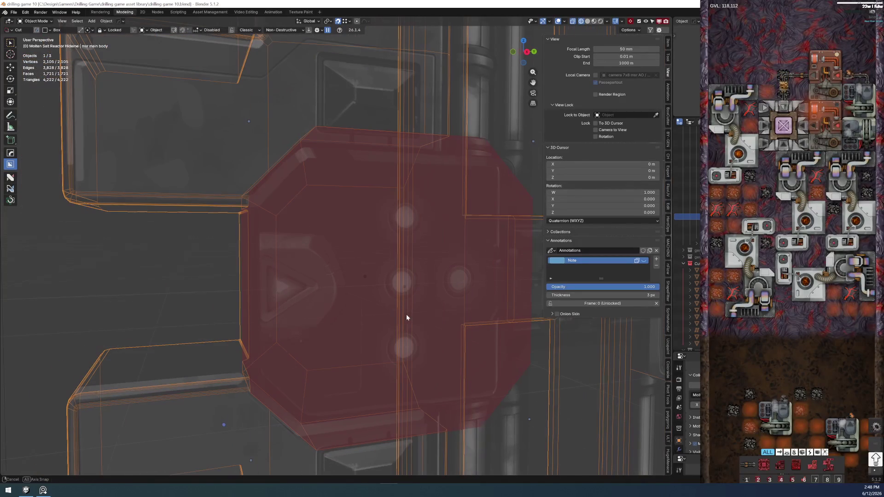
{"action": "left_click", "coordinate": [369, 360]}
Switch the viewport to Solid shading to view the octagonal recess
{"action": "scroll", "coordinate": [368, 360], "scroll_direction": "down", "scroll_amount": 2}
{"action": "mouse_move", "coordinate": [368, 360]}
{"action": "middle_mouse_down"}
{"action": "mouse_move", "coordinate": [396, 365]}
{"action": "mouse_move", "coordinate": [306, 360]}
{"action": "mouse_move", "coordinate": [321, 360]}
{"action": "mouse_move", "coordinate": [470, 243]}
{"action": "middle_mouse_up"}
{"action": "key", "text": "z"}
{"action": "left_click", "coordinate": [485, 244]}
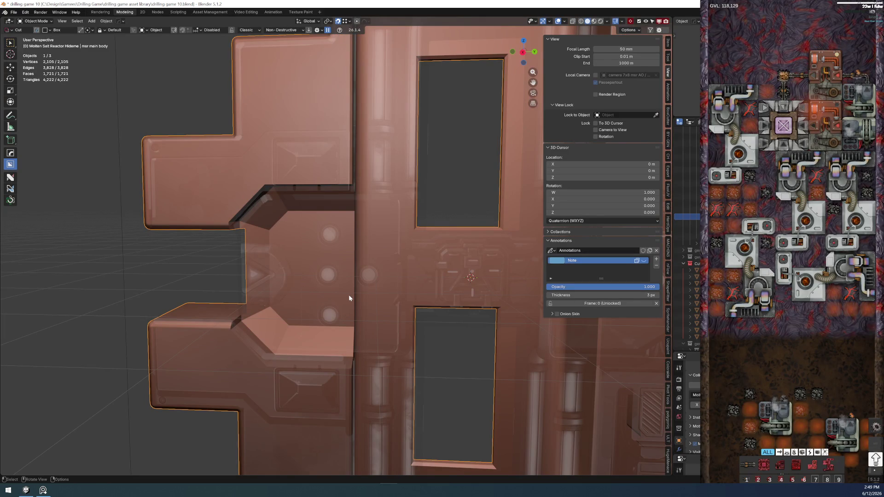
Pick the octagonal cutter via HardOps and set its Location Z to 0 m in the N panel
{"action": "right_click", "coordinate": [314, 342]}
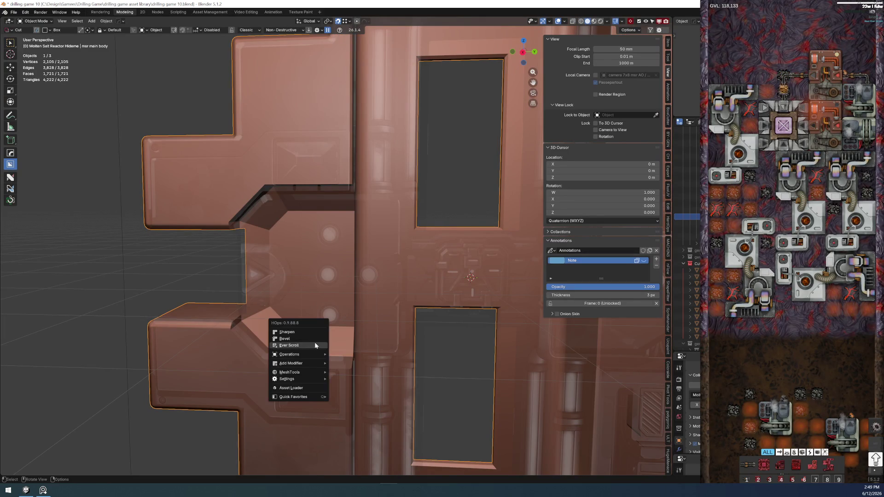
{"action": "left_click", "coordinate": [313, 341]}
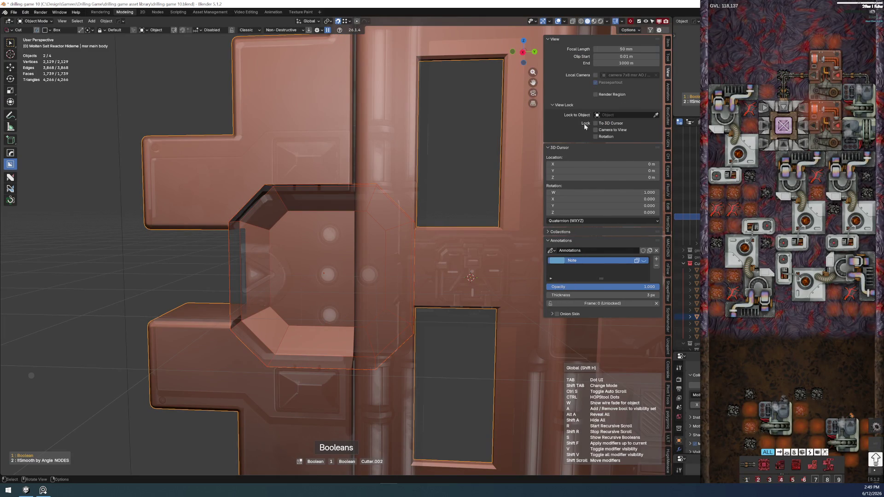
{"action": "left_click", "coordinate": [668, 43]}
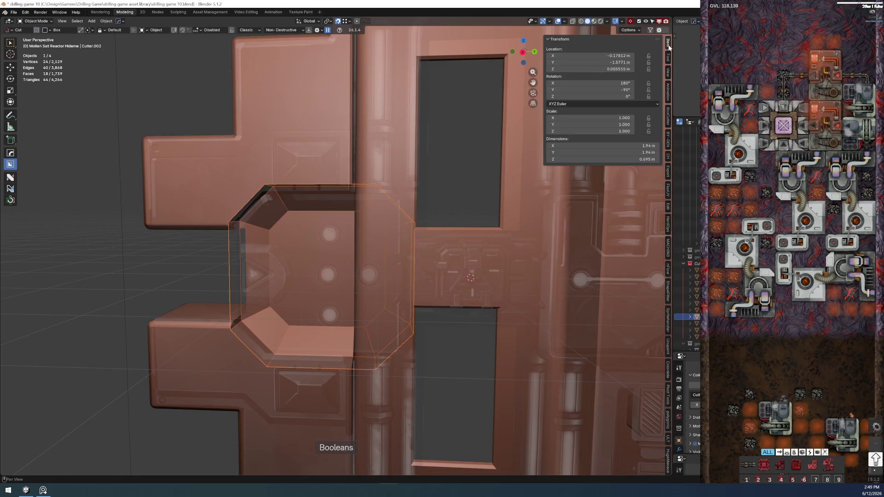
{"action": "left_click", "coordinate": [598, 56]}
{"action": "type", "text": "0"}
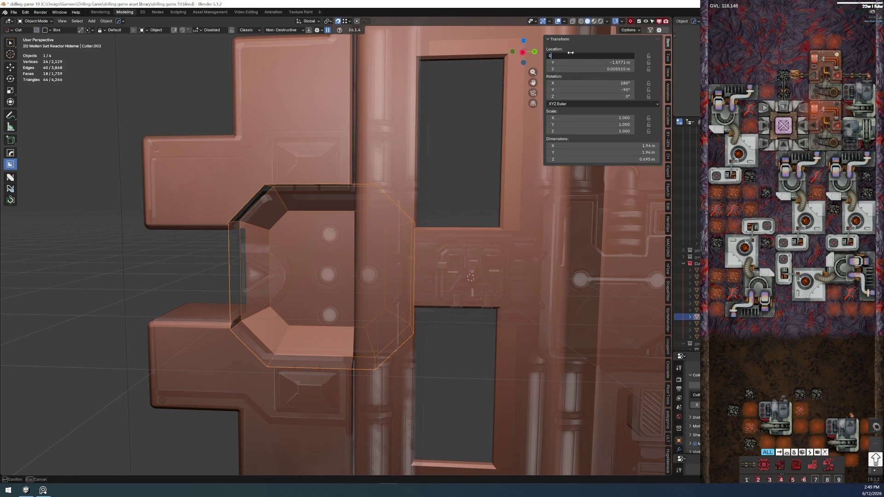
{"action": "key", "text": "Return"}
{"action": "key", "text": "ctrl+z"}
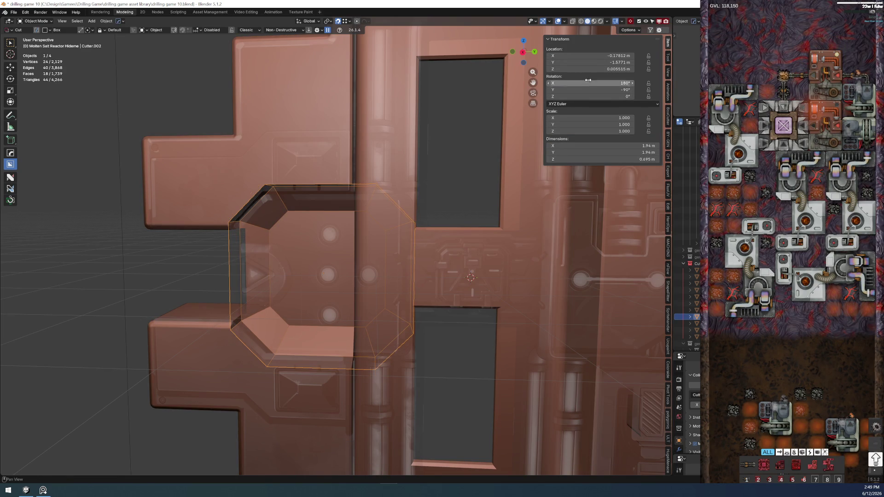
{"action": "left_click", "coordinate": [589, 69]}
{"action": "type", "text": "0"}
{"action": "key", "text": "Return"}
Check the cutter in Right Ortho view and move it along the Y axis
{"action": "mouse_move", "coordinate": [313, 273]}
{"action": "middle_mouse_down"}
{"action": "mouse_move", "coordinate": [328, 266]}
{"action": "mouse_move", "coordinate": [318, 275]}
{"action": "middle_mouse_up"}
{"action": "scroll", "coordinate": [317, 275], "scroll_direction": "up", "scroll_amount": 2}
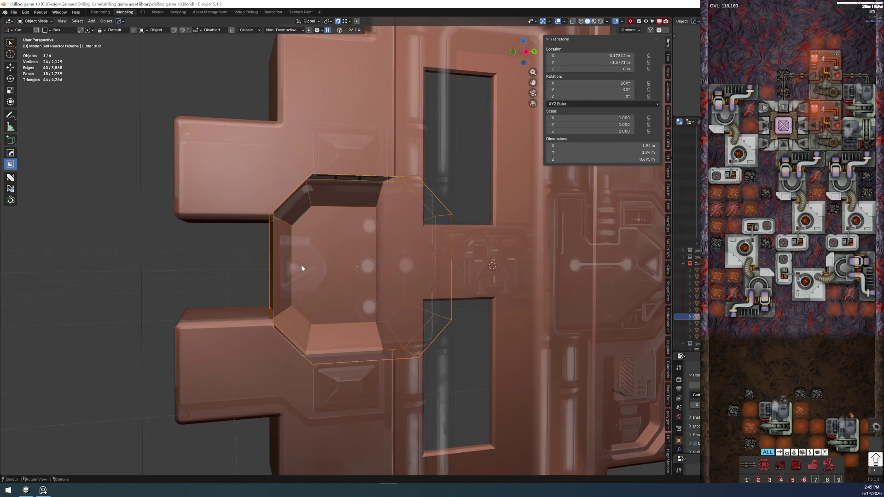
{"action": "key", "text": "KP_3"}
{"action": "scroll", "coordinate": [301, 264], "scroll_direction": "up", "scroll_amount": 5}
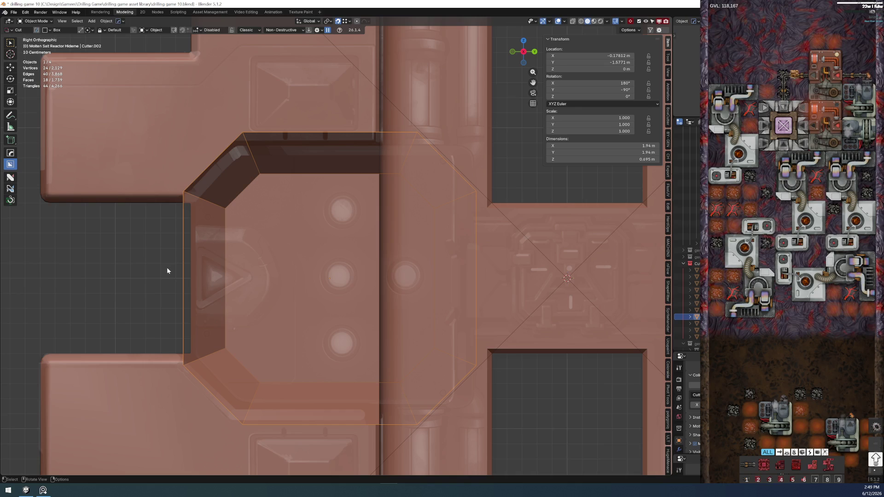
{"action": "mouse_move", "coordinate": [168, 245]}
{"action": "middle_mouse_down"}
{"action": "mouse_move", "coordinate": [291, 264]}
{"action": "mouse_move", "coordinate": [333, 230]}
{"action": "mouse_move", "coordinate": [360, 256]}
{"action": "mouse_move", "coordinate": [296, 256]}
{"action": "mouse_move", "coordinate": [243, 275]}
{"action": "mouse_move", "coordinate": [203, 268]}
{"action": "mouse_move", "coordinate": [223, 267]}
{"action": "middle_mouse_up"}
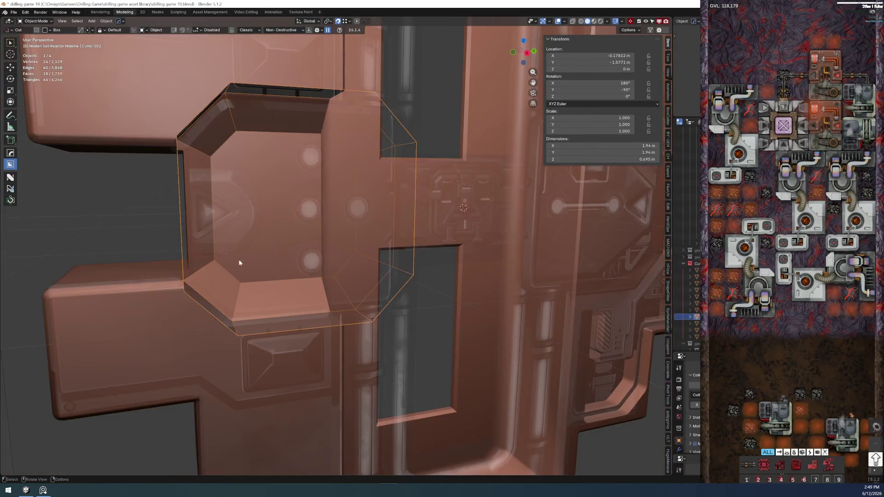
{"action": "key", "text": "g"}
{"action": "key", "text": "y"}
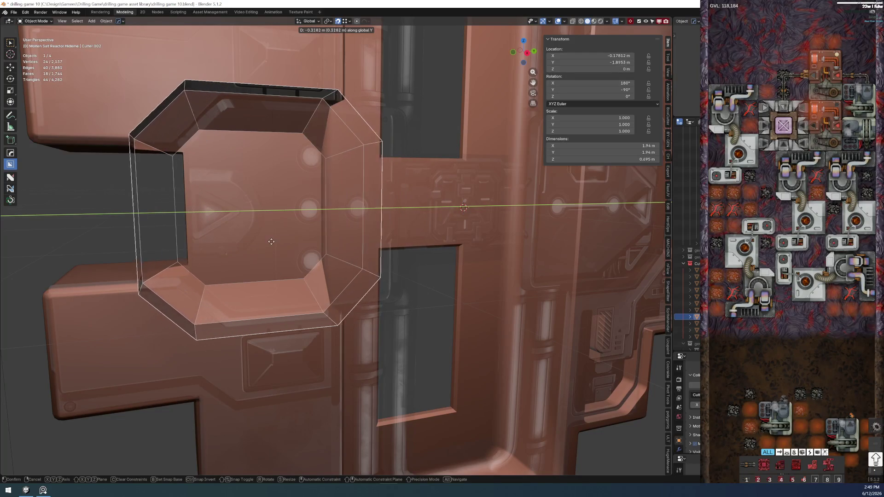
{"action": "left_click", "coordinate": [296, 240]}
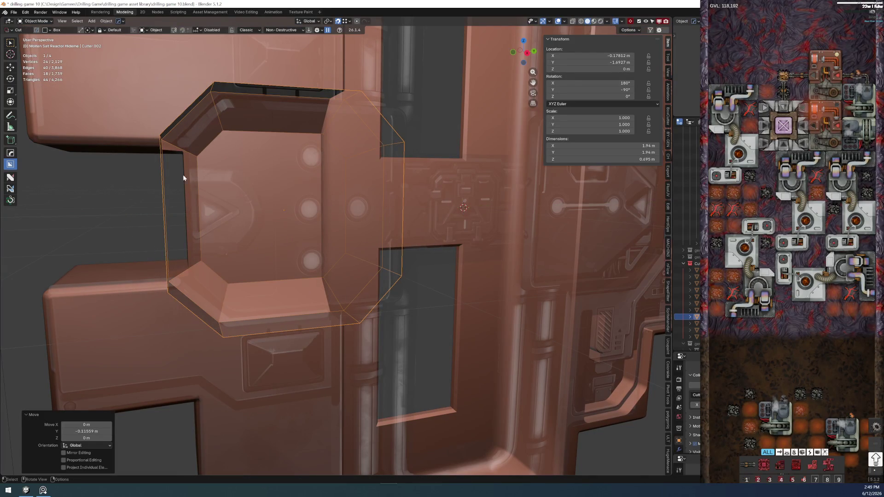
Nudge the cutter further along Y, then enter Edit Mode on the Cutter.007 box mesh
{"action": "middle_click_drag", "start_coordinate": [446, 250], "coordinate": [446, 250]}
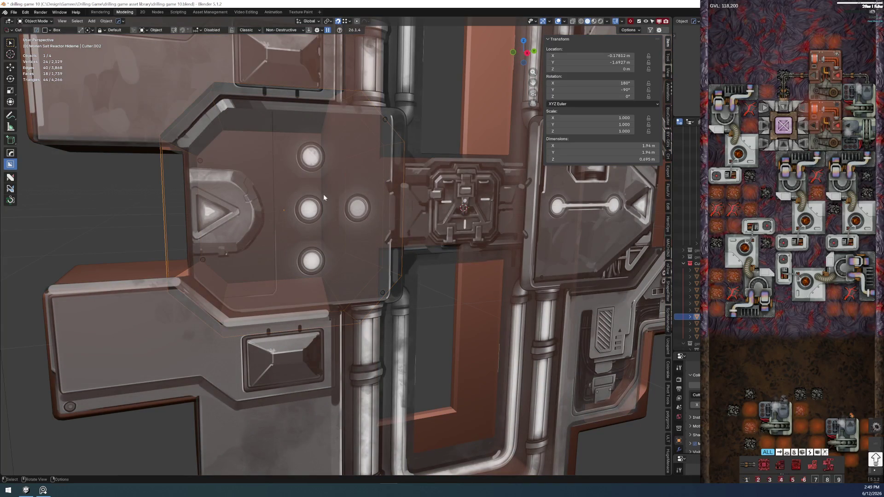
{"action": "key", "text": "KP_3"}
{"action": "scroll", "coordinate": [178, 248], "scroll_direction": "up", "scroll_amount": 2}
{"action": "middle_click_drag", "start_coordinate": [178, 248], "coordinate": [178, 230], "text": "ctrl"}
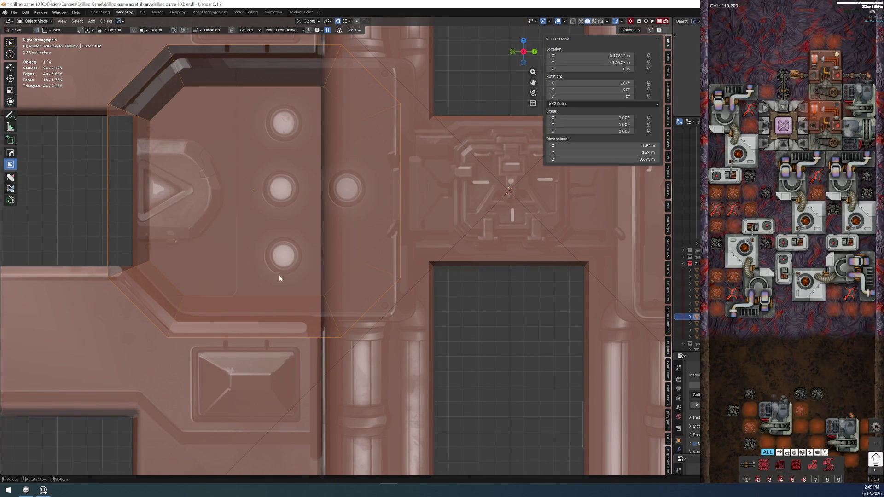
{"action": "key", "text": "g"}
{"action": "key", "text": "y"}
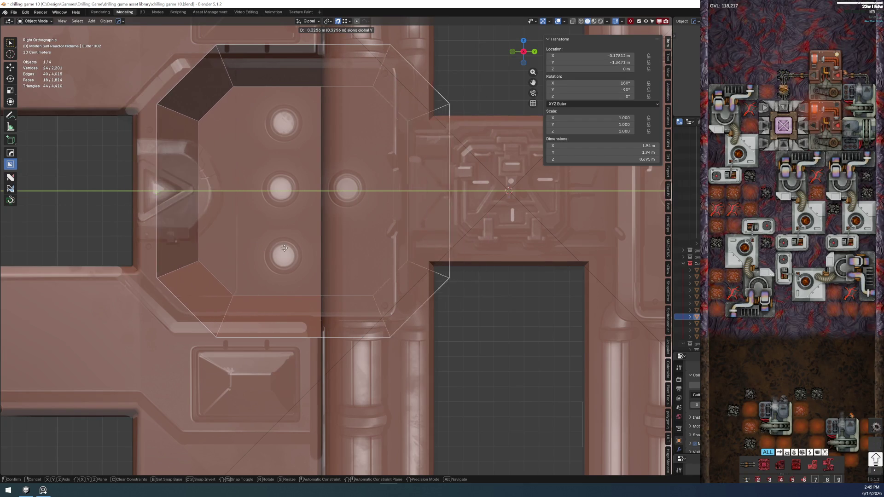
{"action": "left_click", "coordinate": [196, 240]}
{"action": "mouse_move", "coordinate": [231, 229]}
{"action": "middle_mouse_down"}
{"action": "mouse_move", "coordinate": [312, 259]}
{"action": "mouse_move", "coordinate": [325, 256]}
{"action": "mouse_move", "coordinate": [247, 292]}
{"action": "mouse_move", "coordinate": [350, 295]}
{"action": "middle_mouse_up"}
{"action": "key", "text": "Tab"}
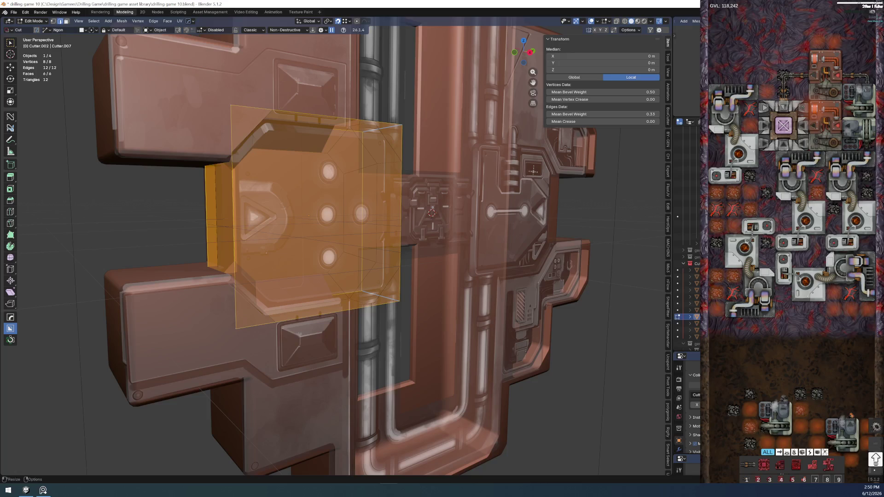
Enlarge the modifier panel, briefly expand a modifier, and return to Object Mode
{"action": "left_click_drag", "start_coordinate": [686, 350], "coordinate": [686, 198]}
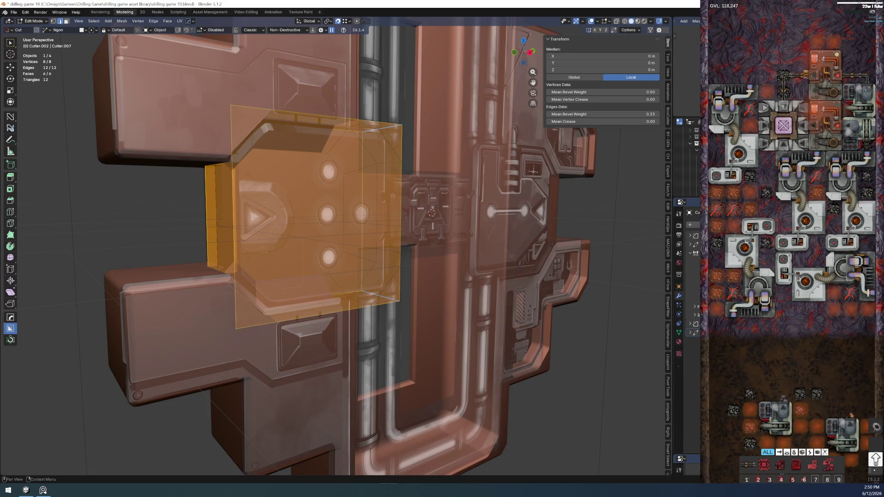
{"action": "left_click", "coordinate": [691, 237]}
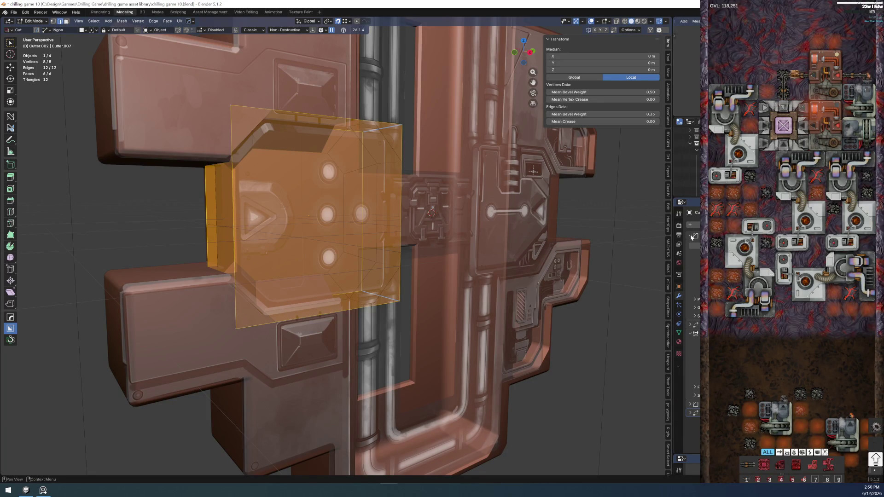
{"action": "left_click", "coordinate": [691, 237]}
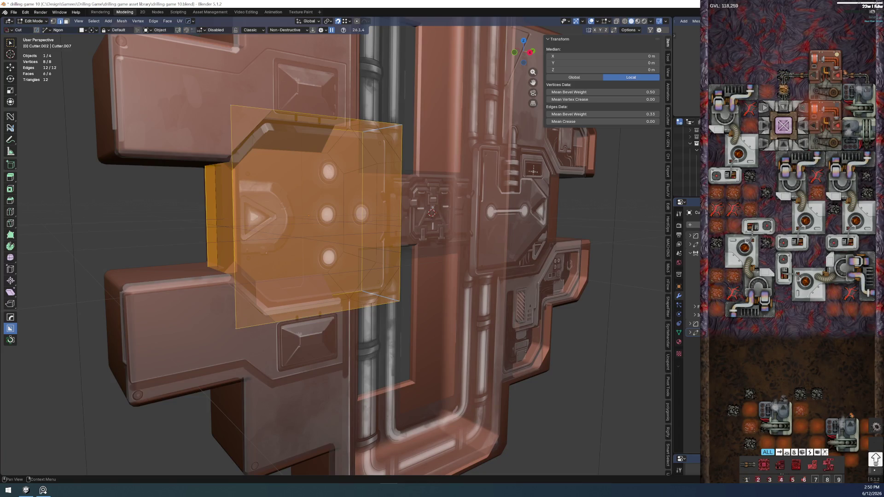
{"action": "key", "text": "Tab"}
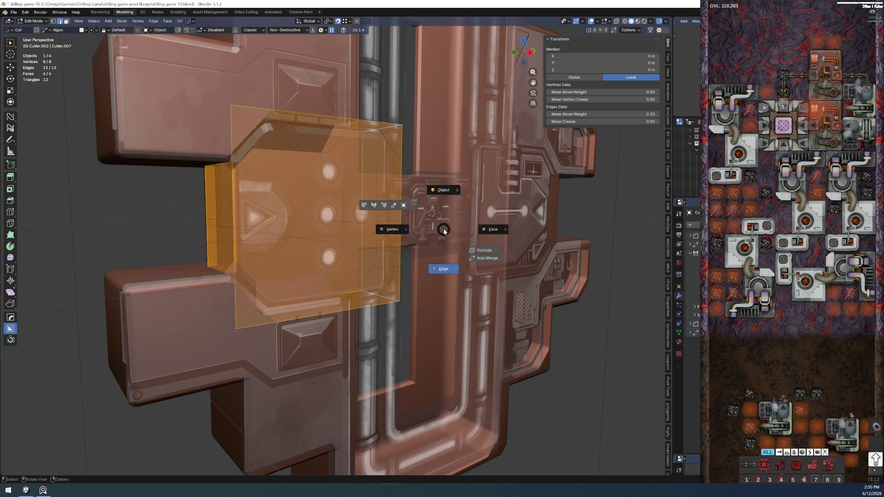
{"action": "left_click", "coordinate": [434, 191]}
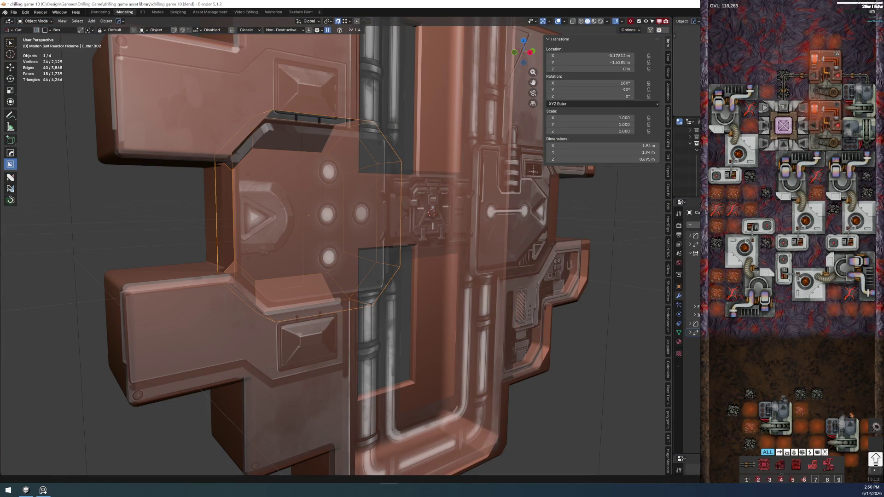
Compare undo and redo states, keeping the cutter widened on its left with chamfered corners
{"action": "scroll", "coordinate": [690, 286], "scroll_direction": "down", "scroll_amount": 1}
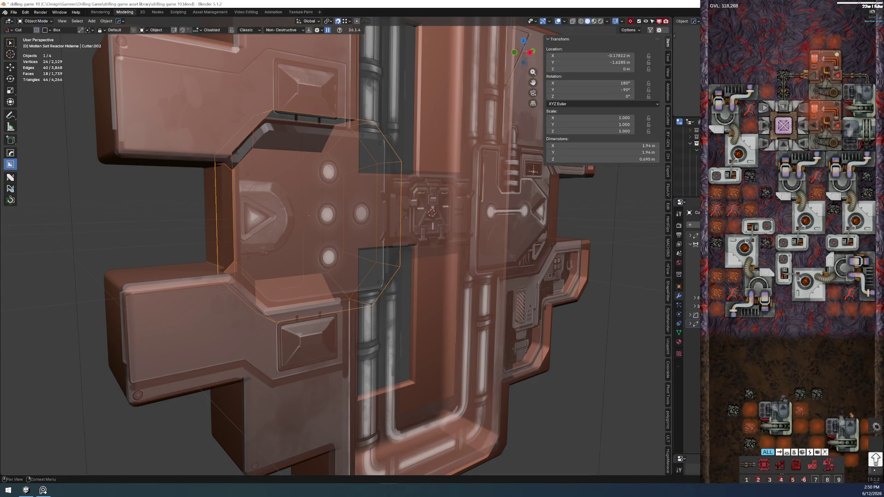
{"action": "scroll", "coordinate": [691, 299], "scroll_direction": "down", "scroll_amount": 1}
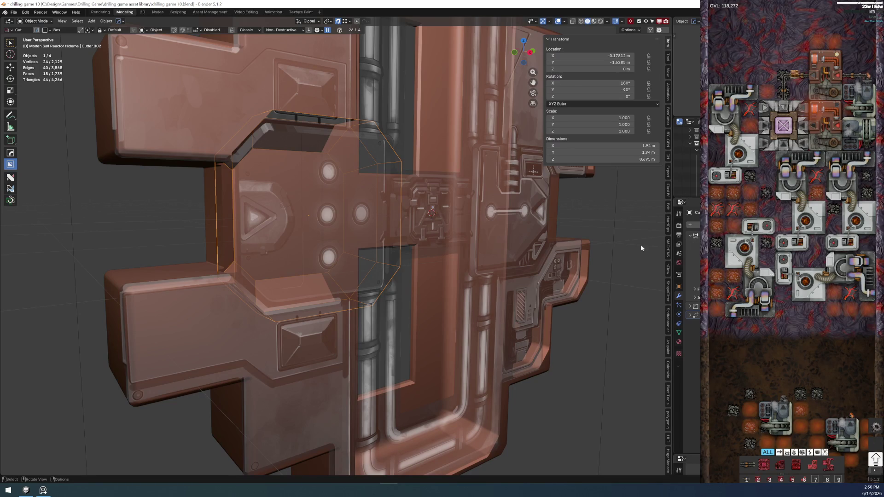
{"action": "scroll", "coordinate": [690, 318], "scroll_direction": "up", "scroll_amount": 1}
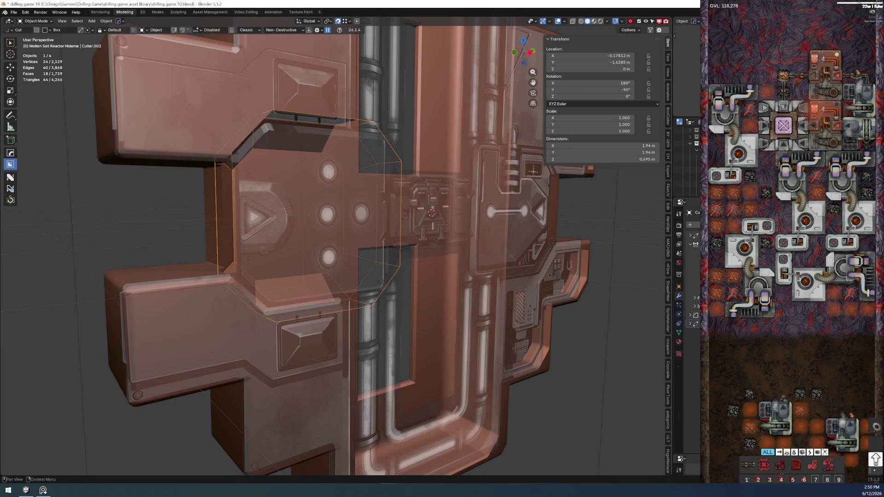
{"action": "scroll", "coordinate": [692, 286], "scroll_direction": "up", "scroll_amount": 1}
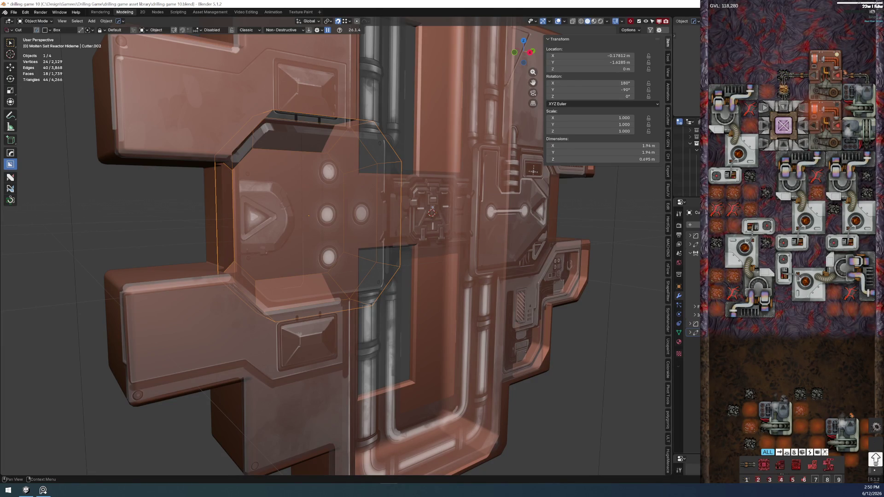
{"action": "key", "text": "ctrl+z"}
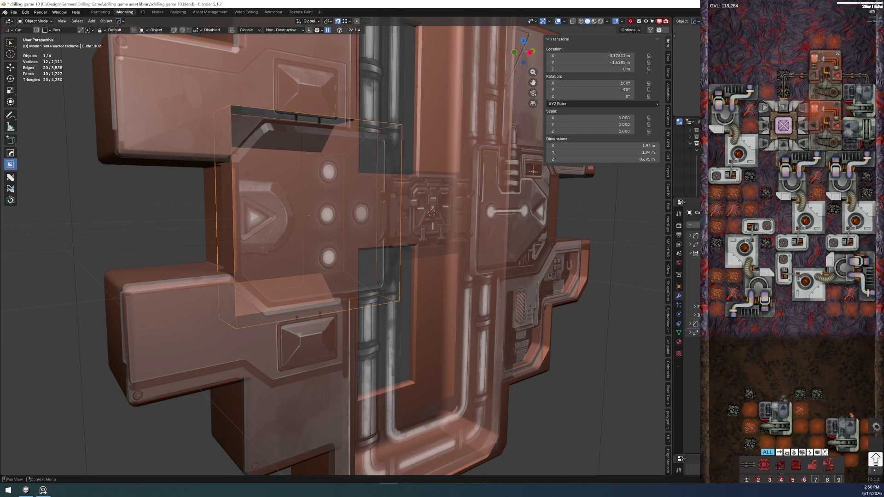
{"action": "key", "text": "ctrl+shift+z"}
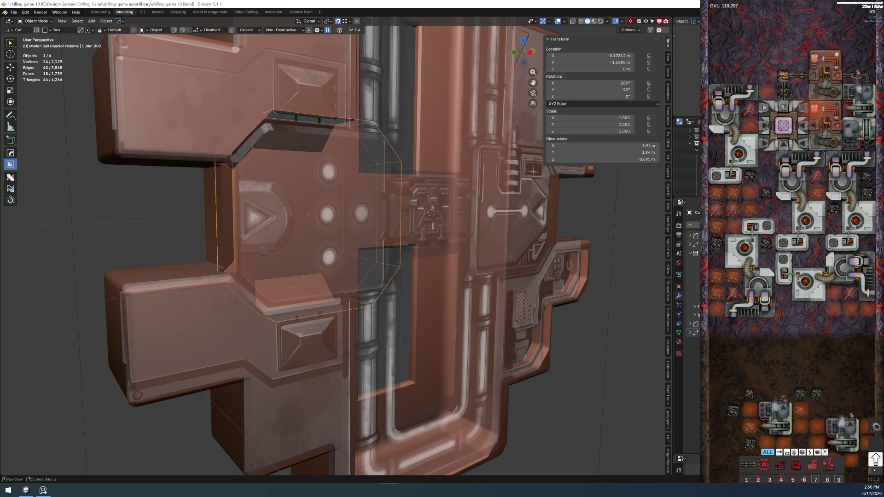
{"action": "key", "text": "ctrl+z"}
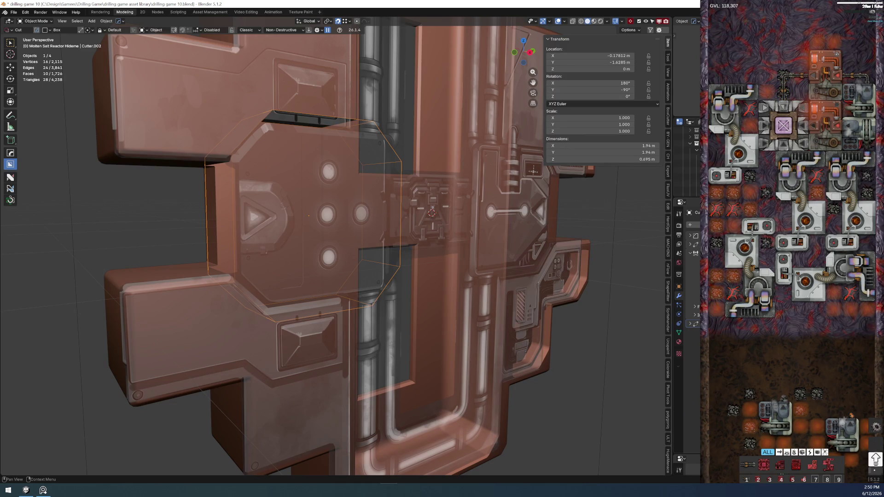
{"action": "mouse_move", "coordinate": [294, 235]}
{"action": "middle_mouse_down"}
{"action": "mouse_move", "coordinate": [400, 242]}
{"action": "mouse_move", "coordinate": [353, 244]}
{"action": "mouse_move", "coordinate": [334, 234]}
{"action": "mouse_move", "coordinate": [351, 251]}
{"action": "middle_mouse_up"}
{"action": "scroll", "coordinate": [331, 232], "scroll_direction": "up", "scroll_amount": 3}
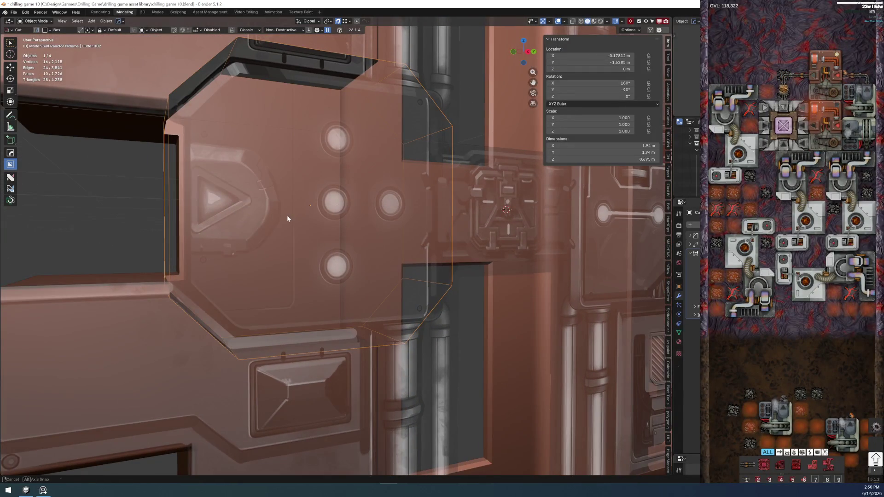
{"action": "middle_click_drag", "start_coordinate": [286, 221], "coordinate": [162, 103]}
{"action": "middle_click_drag", "start_coordinate": [193, 148], "coordinate": [181, 143]}
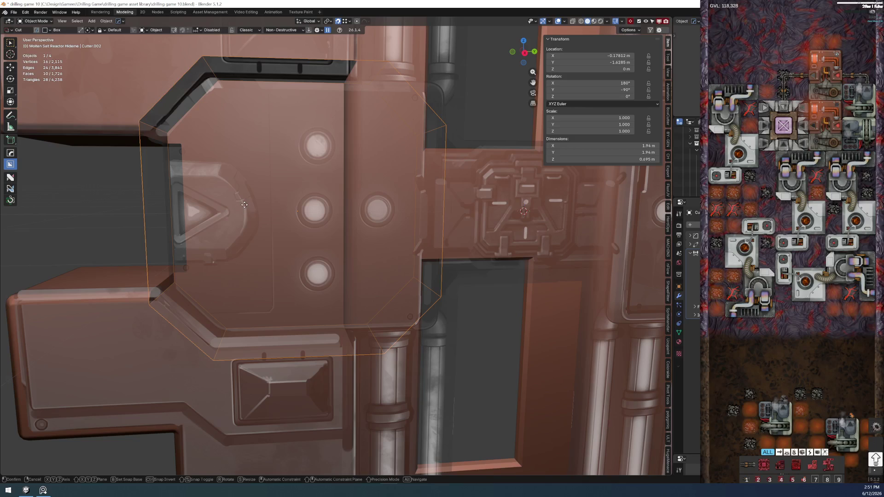
Move the octagonal cutter slightly along the Y axis
{"action": "key", "text": "g"}
{"action": "key", "text": "y"}
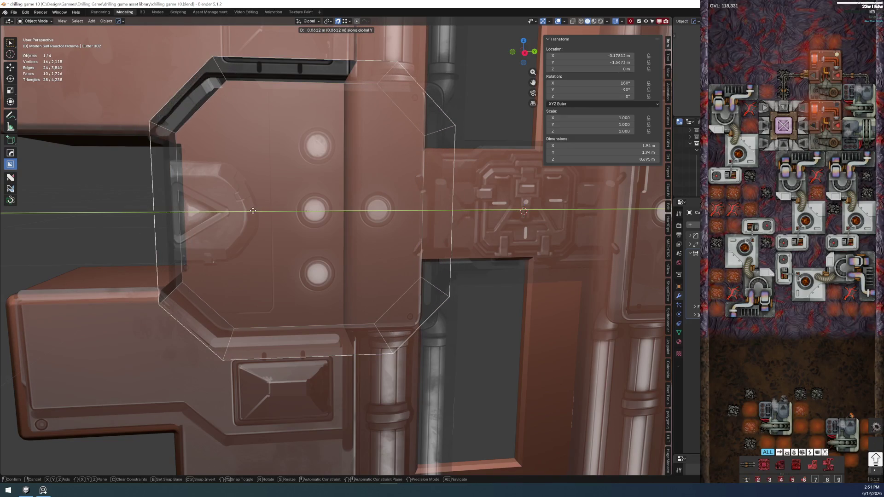
{"action": "left_click", "coordinate": [223, 228]}
{"action": "mouse_move", "coordinate": [223, 227]}
{"action": "middle_mouse_down", "text": "shift"}
{"action": "mouse_move", "coordinate": [311, 194]}
{"action": "mouse_move", "coordinate": [360, 235]}
{"action": "mouse_move", "coordinate": [334, 281]}
{"action": "mouse_move", "coordinate": [418, 275]}
{"action": "middle_mouse_up", "text": "shift"}
{"action": "right_click", "coordinate": [361, 235]}
{"action": "key", "text": "Escape"}
{"action": "scroll", "coordinate": [361, 234], "scroll_direction": "up", "scroll_amount": 3}
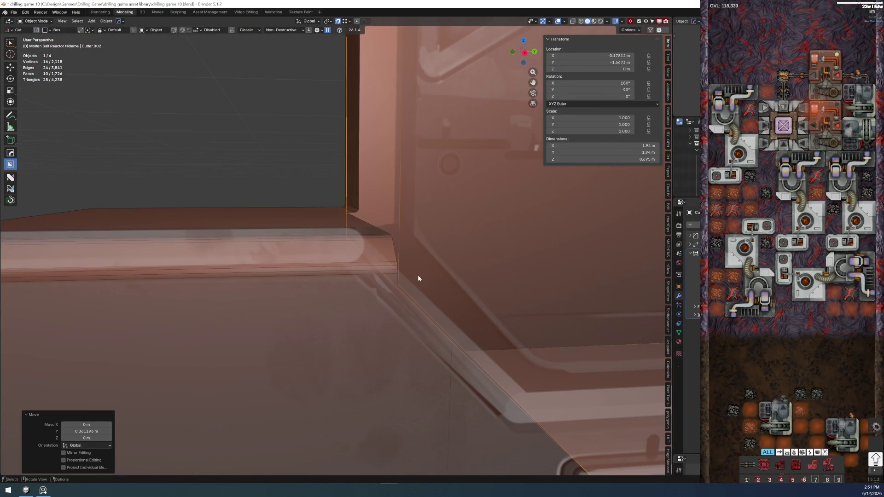
Shift the cutter along Y by 0.026569 m and check its fit
{"action": "key", "text": "g"}
{"action": "key", "text": "y"}
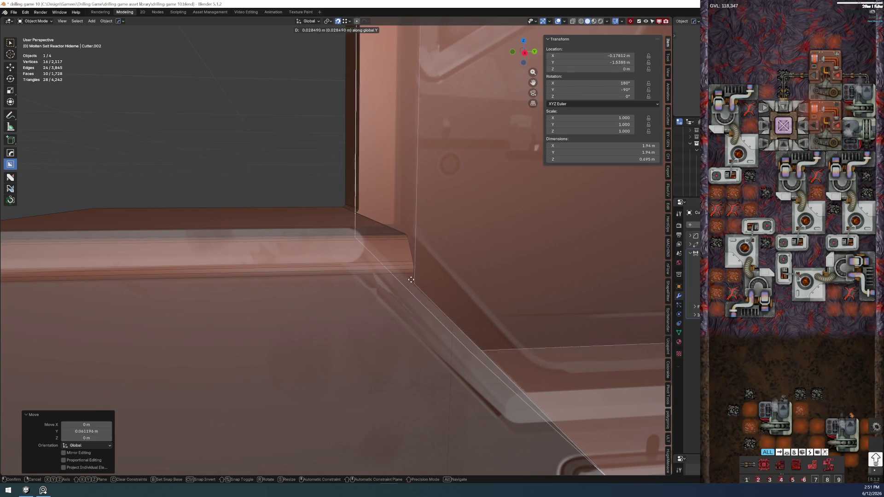
{"action": "left_click", "coordinate": [405, 279]}
{"action": "mouse_move", "coordinate": [402, 280]}
{"action": "middle_mouse_down"}
{"action": "mouse_move", "coordinate": [507, 303]}
{"action": "mouse_move", "coordinate": [333, 181]}
{"action": "mouse_move", "coordinate": [341, 173]}
{"action": "middle_mouse_up"}
{"action": "scroll", "coordinate": [303, 189], "scroll_direction": "up", "scroll_amount": 2}
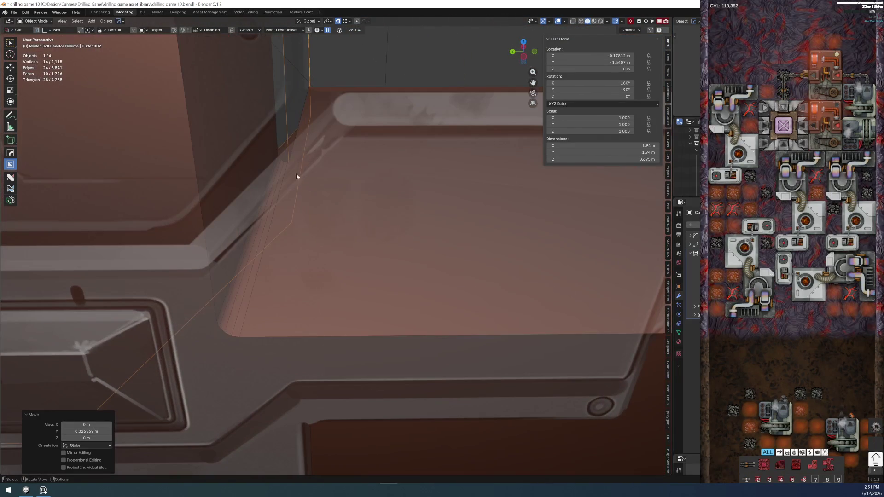
{"action": "mouse_move", "coordinate": [280, 160]}
{"action": "middle_mouse_down"}
{"action": "mouse_move", "coordinate": [166, 146]}
{"action": "mouse_move", "coordinate": [263, 169]}
{"action": "mouse_move", "coordinate": [355, 229]}
{"action": "mouse_move", "coordinate": [339, 207]}
{"action": "mouse_move", "coordinate": [347, 214]}
{"action": "mouse_move", "coordinate": [312, 244]}
{"action": "mouse_move", "coordinate": [330, 220]}
{"action": "mouse_move", "coordinate": [377, 236]}
{"action": "mouse_move", "coordinate": [396, 218]}
{"action": "mouse_move", "coordinate": [283, 302]}
{"action": "middle_mouse_up"}
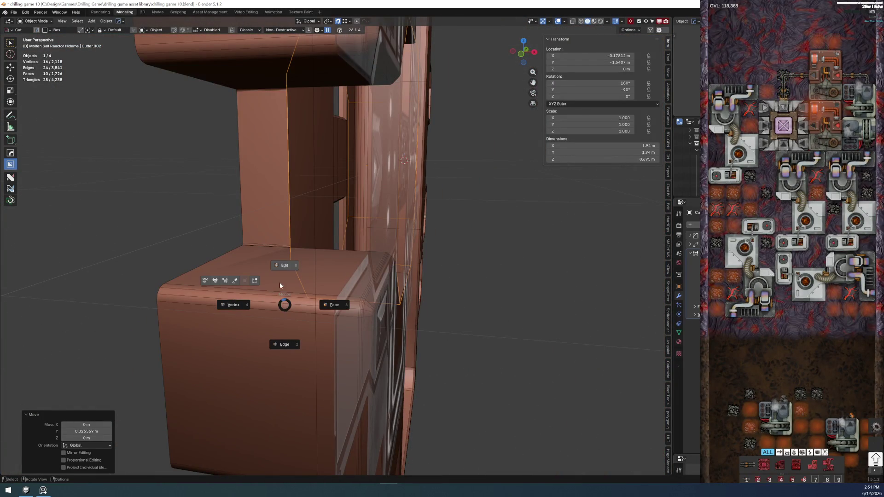
Select objects of similar size with Select Similar
{"action": "key", "text": "shift+g"}
{"action": "left_click", "coordinate": [263, 345]}
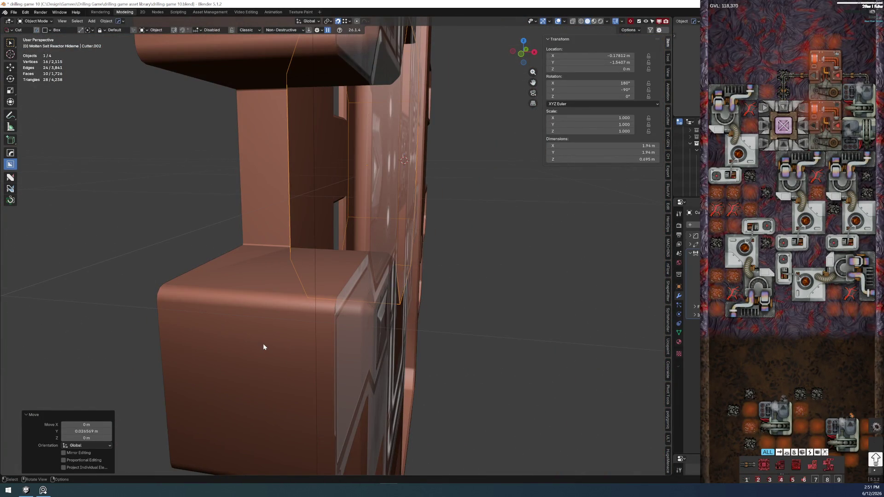
{"action": "middle_click_drag", "start_coordinate": [383, 263], "coordinate": [320, 273]}
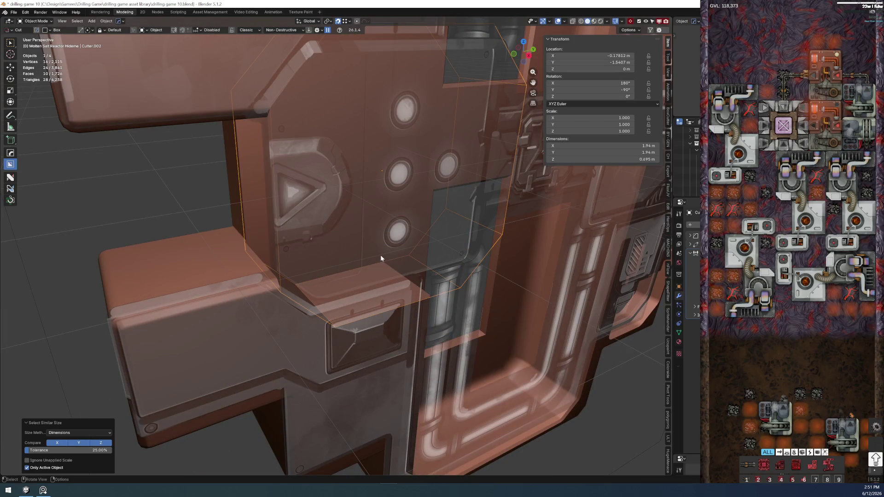
{"action": "mouse_move", "coordinate": [449, 251]}
{"action": "middle_mouse_down"}
{"action": "mouse_move", "coordinate": [446, 235]}
{"action": "mouse_move", "coordinate": [372, 161]}
{"action": "mouse_move", "coordinate": [376, 155]}
{"action": "middle_mouse_up"}
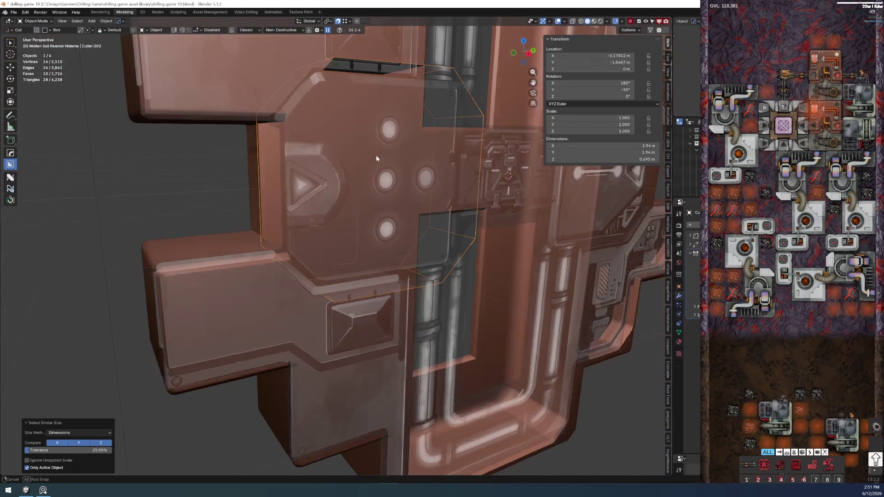
Save drilling game 10.blend and select the msr main body
{"action": "left_click", "coordinate": [14, 12]}
{"action": "left_click", "coordinate": [31, 55]}
{"action": "middle_click_drag", "start_coordinate": [323, 193], "coordinate": [347, 202]}
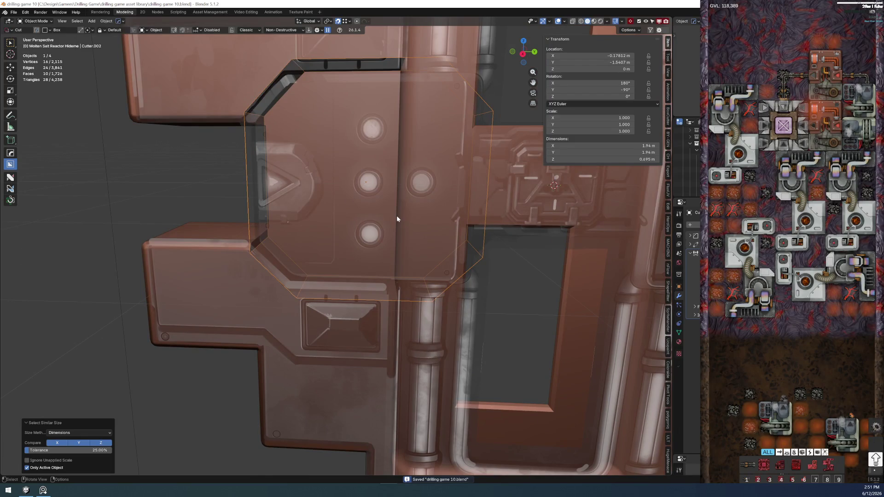
{"action": "scroll", "coordinate": [397, 216], "scroll_direction": "up", "scroll_amount": 1}
{"action": "mouse_move", "coordinate": [381, 226]}
{"action": "middle_mouse_down"}
{"action": "mouse_move", "coordinate": [353, 231]}
{"action": "mouse_move", "coordinate": [319, 260]}
{"action": "mouse_move", "coordinate": [350, 197]}
{"action": "mouse_move", "coordinate": [405, 265]}
{"action": "mouse_move", "coordinate": [384, 320]}
{"action": "mouse_move", "coordinate": [361, 326]}
{"action": "middle_mouse_up"}
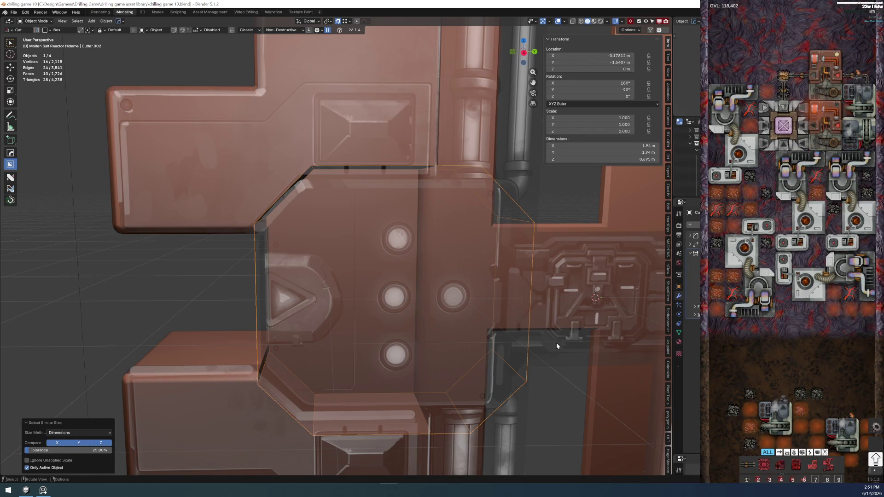
{"action": "left_click", "coordinate": [208, 394]}
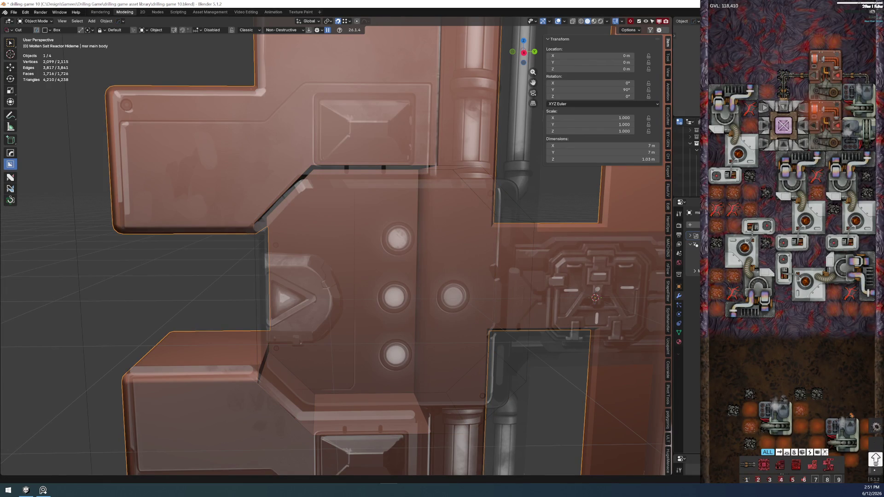
Select the cutter box, pick its right side face in Edit Mode, then return to Object Mode
{"action": "left_click", "coordinate": [465, 375]}
{"action": "key", "text": "Tab"}
{"action": "middle_click_drag", "start_coordinate": [464, 358], "coordinate": [438, 333]}
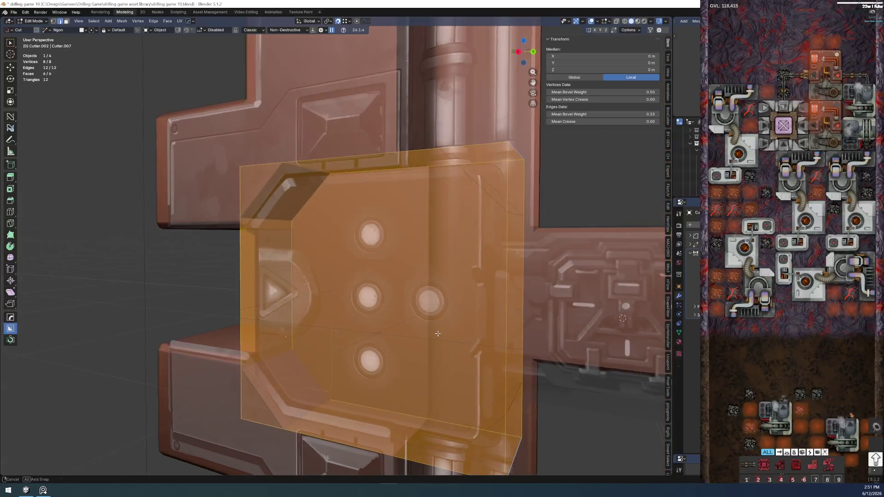
{"action": "left_click", "coordinate": [522, 392]}
{"action": "middle_click_drag", "start_coordinate": [498, 330], "coordinate": [488, 339]}
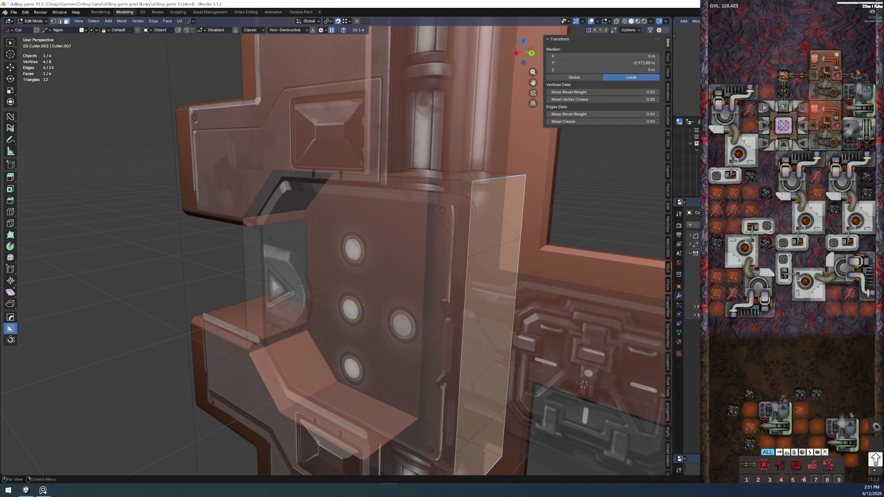
{"action": "key", "text": "Tab"}
{"action": "left_click", "coordinate": [496, 272]}
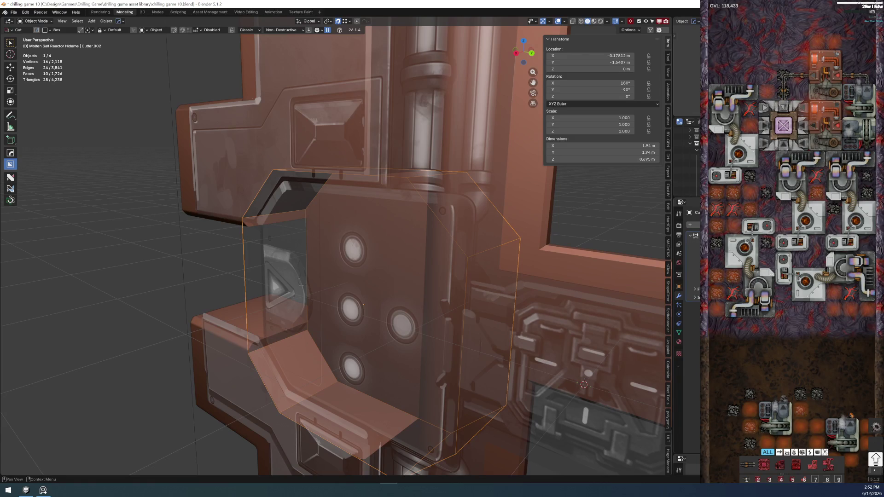
Expand the modifier settings and select three cutter faces, trying then undoing a face dissolve
{"action": "left_click", "coordinate": [690, 236]}
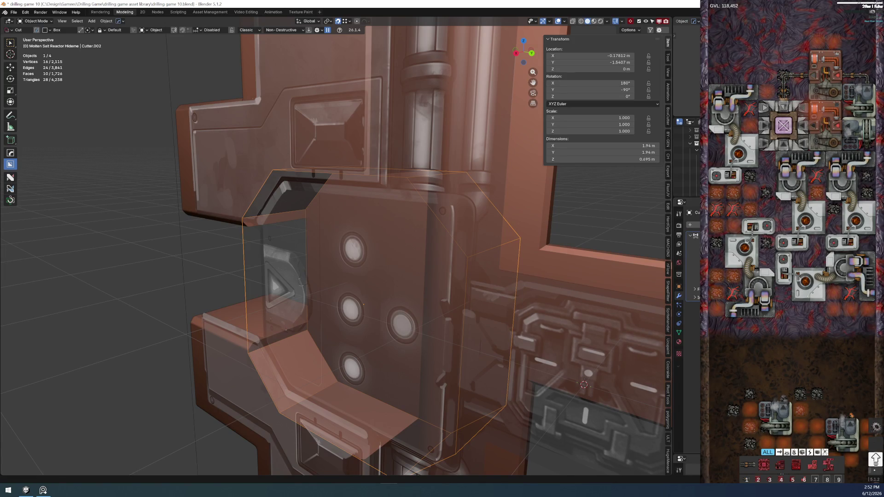
{"action": "key", "text": "Tab"}
{"action": "left_click", "coordinate": [501, 306]}
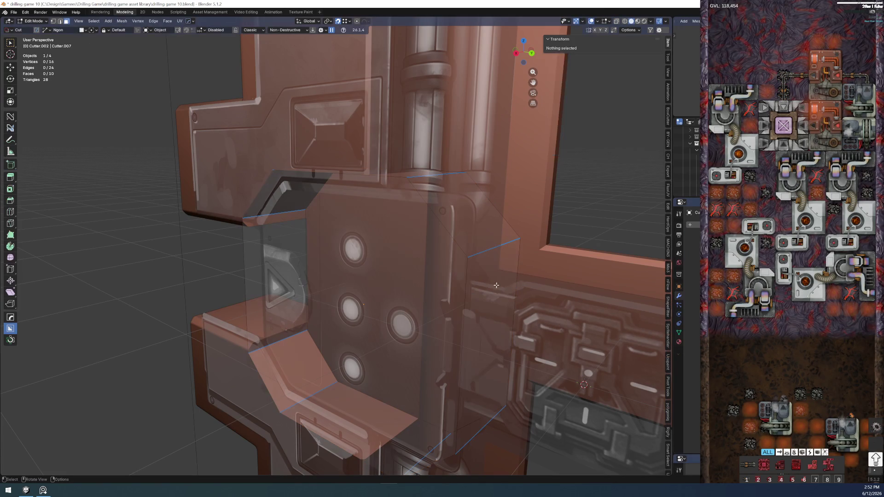
{"action": "left_click", "coordinate": [497, 308], "text": "shift"}
{"action": "scroll", "coordinate": [478, 267], "scroll_direction": "down", "scroll_amount": 5, "text": "shift"}
{"action": "left_click", "coordinate": [449, 261], "text": "shift"}
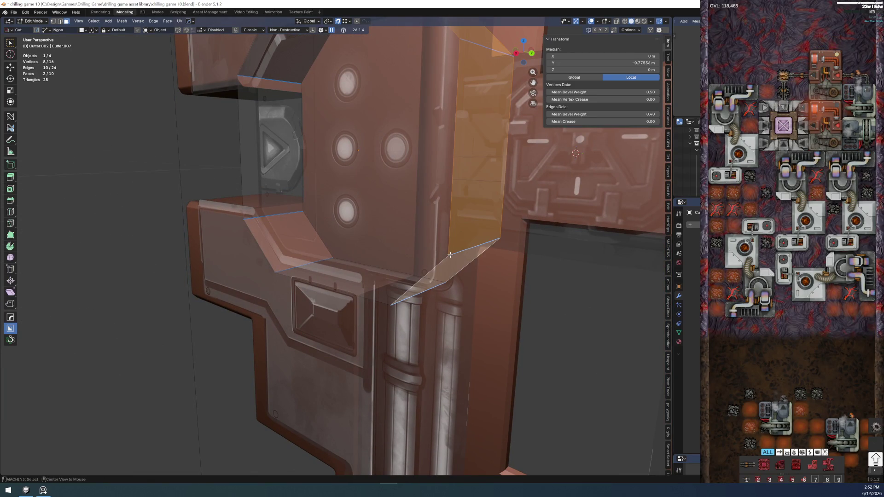
{"action": "key", "text": "alt+x"}
{"action": "key", "text": "Escape"}
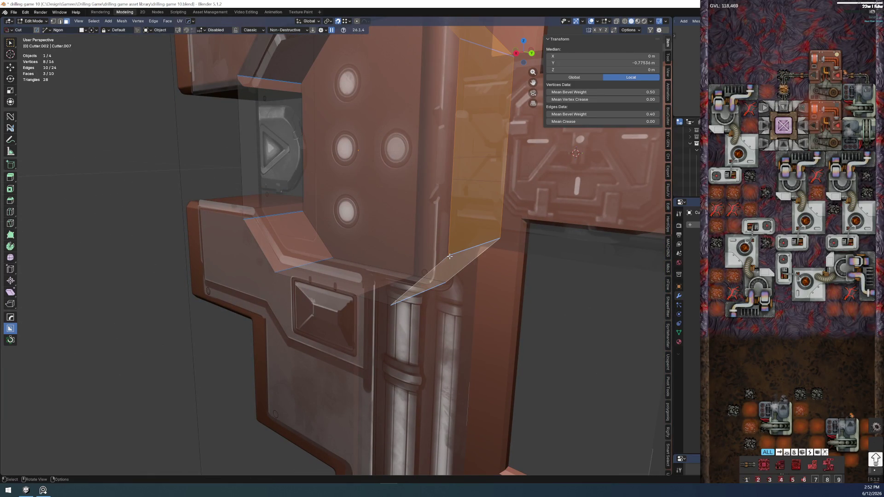
{"action": "key", "text": "ctrl+x"}
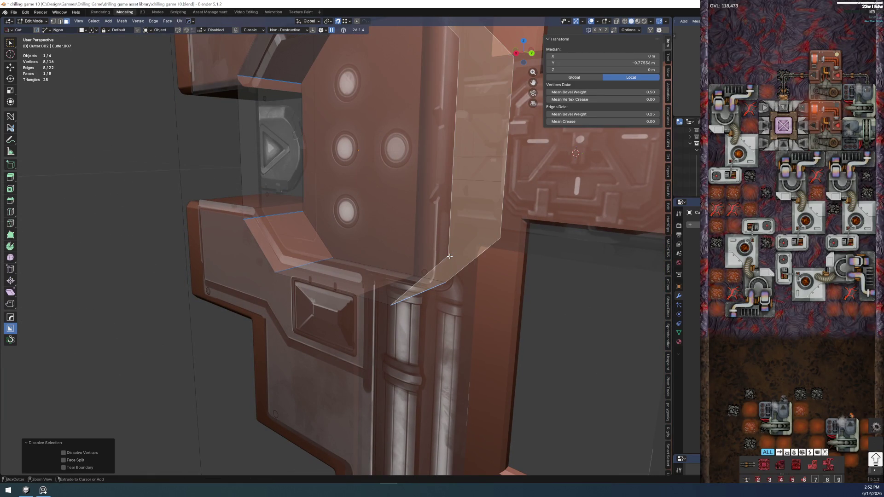
{"action": "key", "text": "ctrl+z"}
Select two cutter vertices in vertex mode to check their data, then return to Object Mode
{"action": "middle_click_drag", "start_coordinate": [449, 256], "coordinate": [450, 230]}
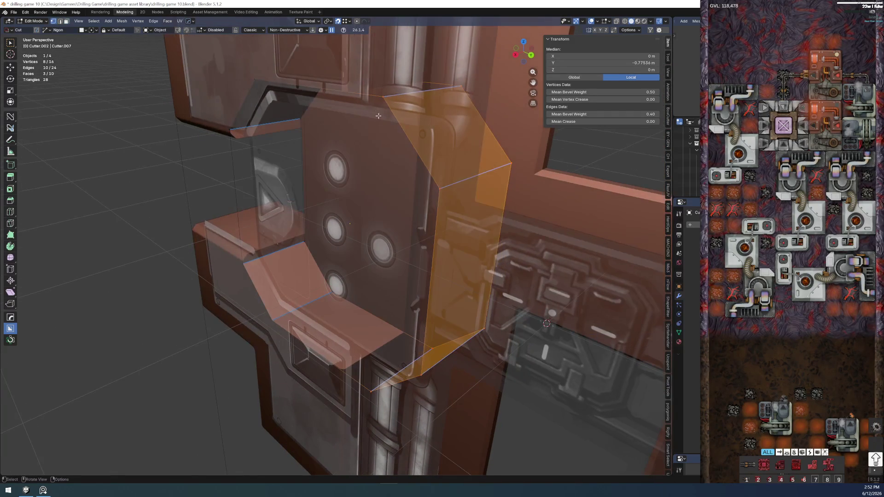
{"action": "key", "text": "1"}
{"action": "left_click", "coordinate": [383, 96]}
{"action": "left_click", "coordinate": [370, 385], "text": "shift"}
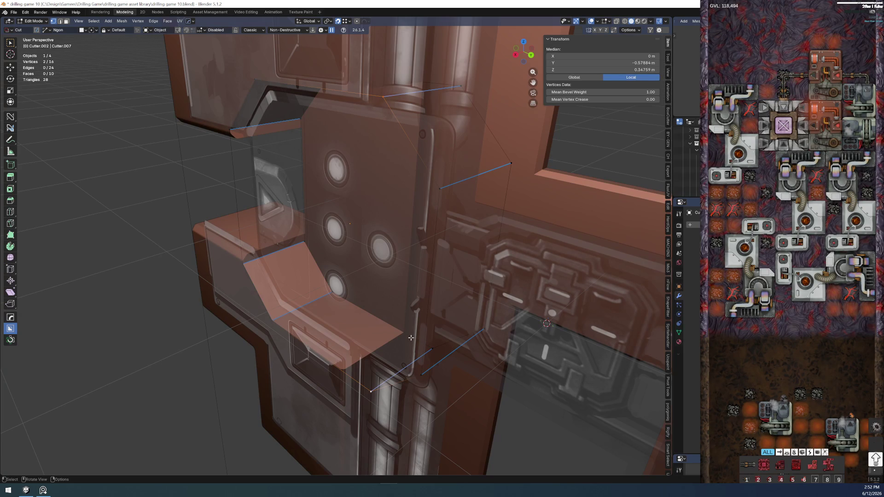
{"action": "key", "text": "Tab"}
{"action": "mouse_move", "coordinate": [411, 337]}
{"action": "middle_mouse_down"}
{"action": "mouse_move", "coordinate": [327, 197]}
{"action": "mouse_move", "coordinate": [286, 289]}
{"action": "middle_mouse_up"}
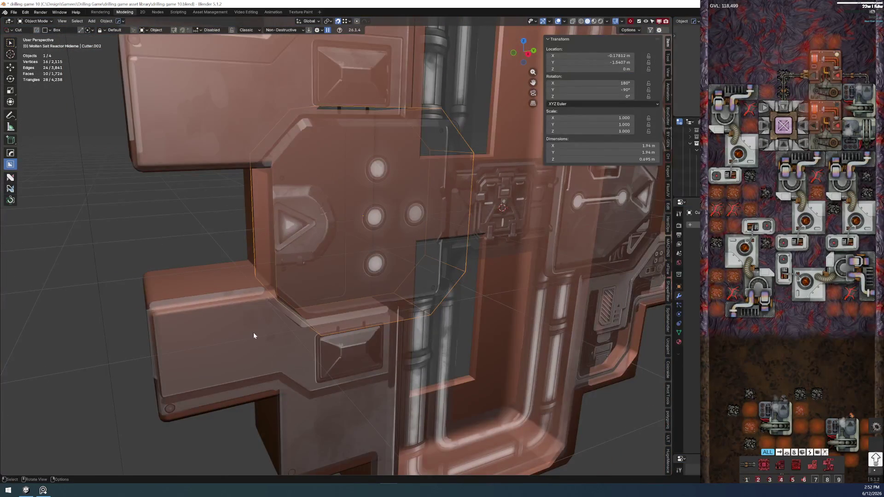
Select the main body, then select the octagonal cutter Cutter.002 and frame it in view
{"action": "key", "text": "shift"}
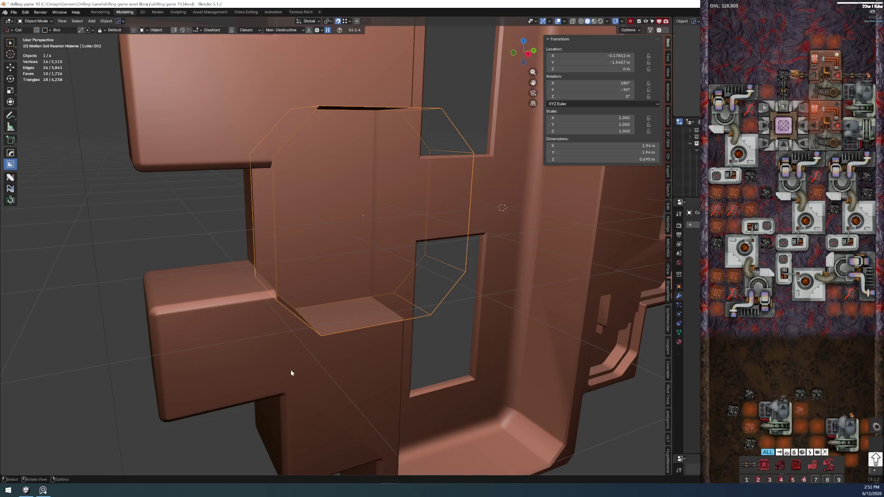
{"action": "left_click", "coordinate": [288, 368]}
{"action": "key", "text": "F2"}
{"action": "key", "text": "Escape"}
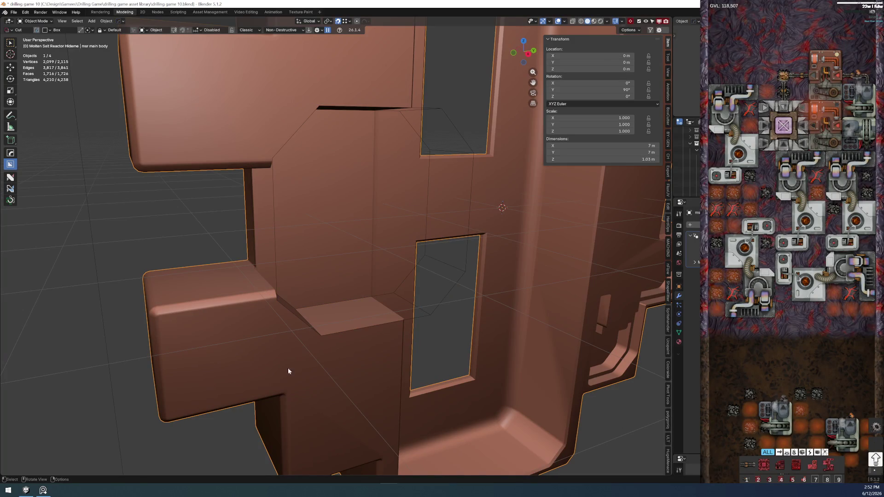
{"action": "left_click", "coordinate": [425, 317]}
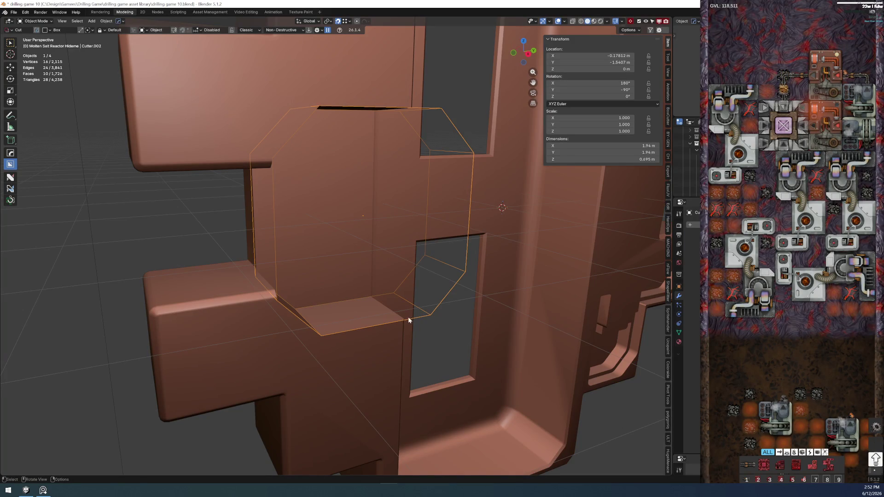
{"action": "key", "text": "alt+Tab"}
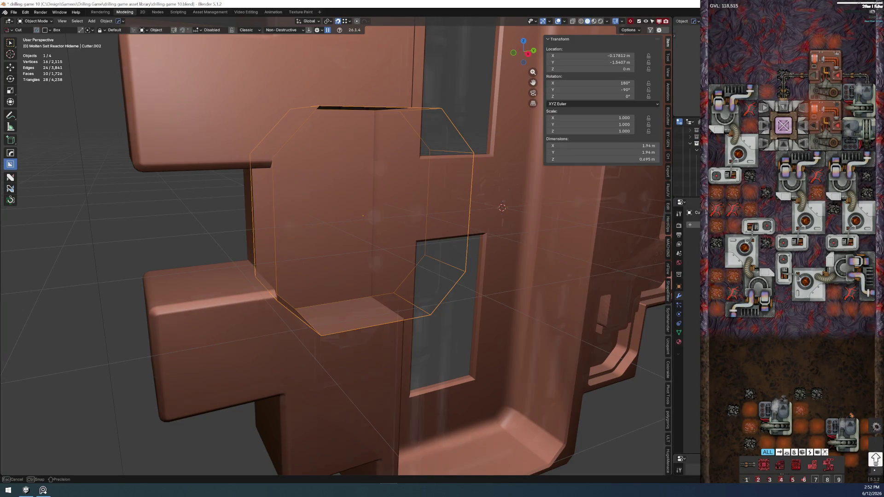
{"action": "scroll", "coordinate": [510, 303], "scroll_direction": "down", "scroll_amount": 8}
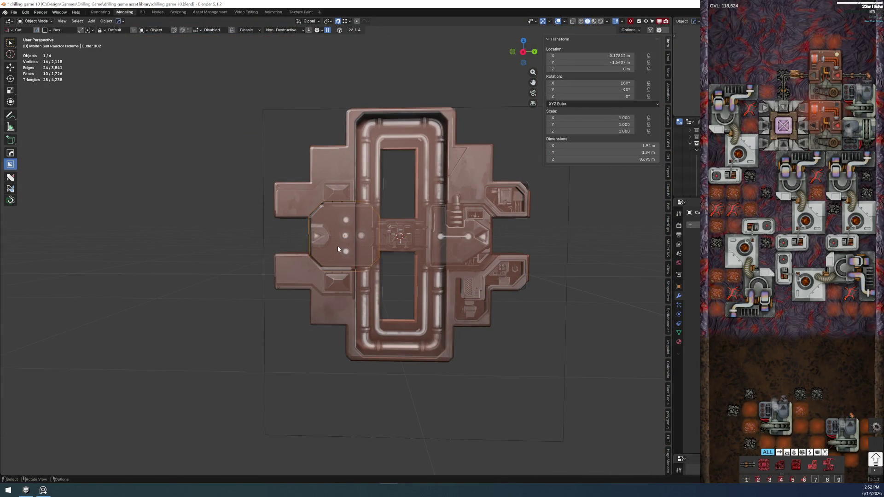
{"action": "scroll", "coordinate": [338, 248], "scroll_direction": "up", "scroll_amount": 6}
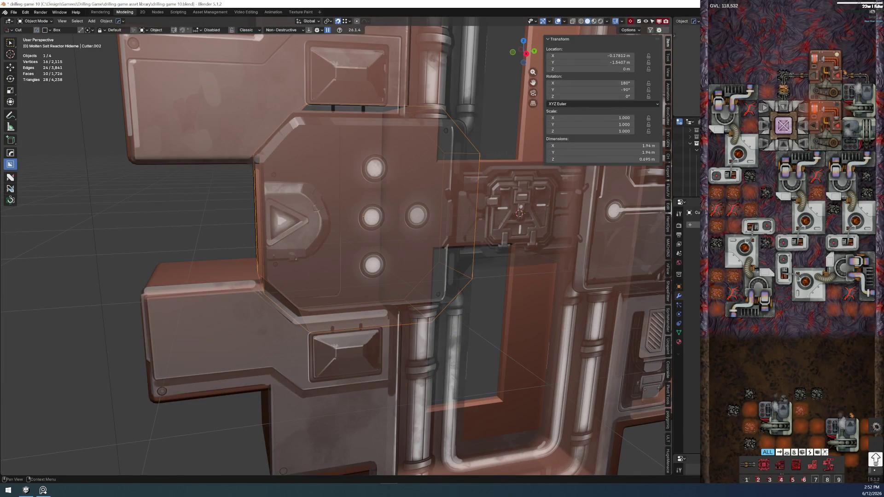
{"action": "scroll", "coordinate": [532, 326], "scroll_direction": "down", "scroll_amount": 6}
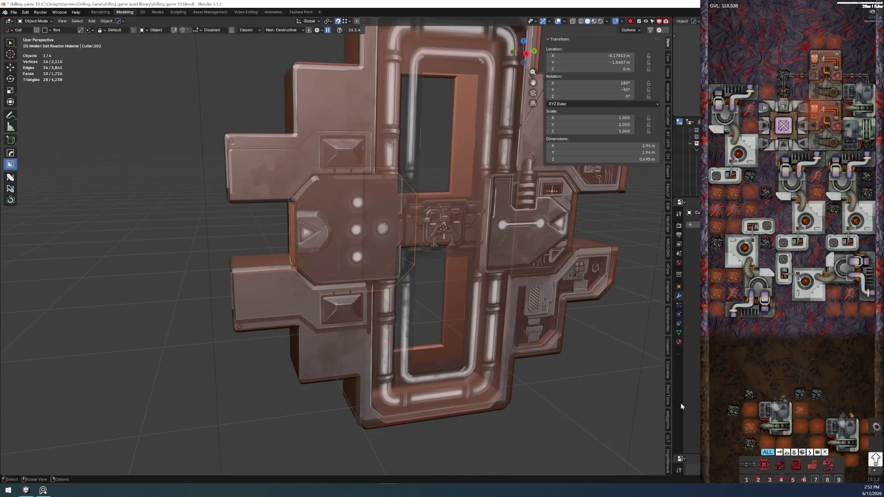
{"action": "middle_click_drag", "start_coordinate": [638, 380], "coordinate": [630, 373]}
{"action": "middle_click_drag", "start_coordinate": [326, 184], "coordinate": [322, 182], "text": "shift"}
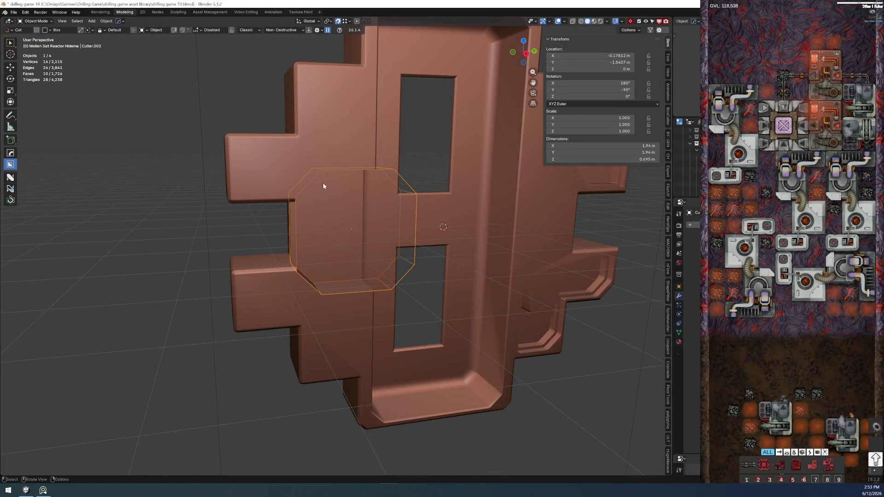
{"action": "scroll", "coordinate": [336, 202], "scroll_direction": "up", "scroll_amount": 3}
Set Cutter.002's Object Properties Viewport Display to show as Solid
{"action": "left_click", "coordinate": [679, 332]}
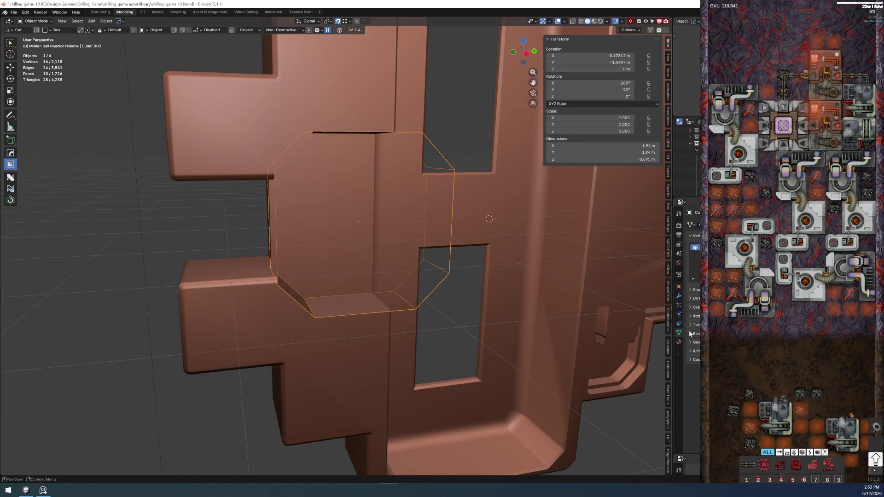
{"action": "left_click", "coordinate": [678, 288]}
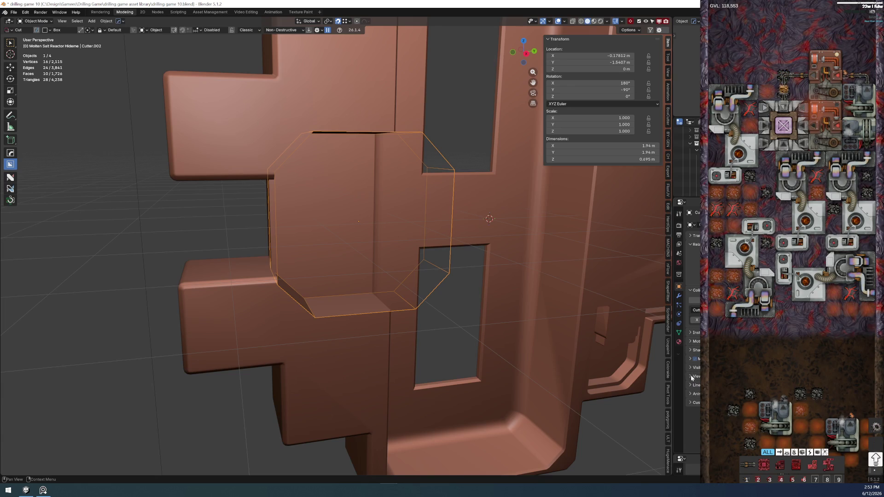
{"action": "left_click", "coordinate": [693, 377]}
{"action": "scroll", "coordinate": [692, 276], "scroll_direction": "down", "scroll_amount": 3}
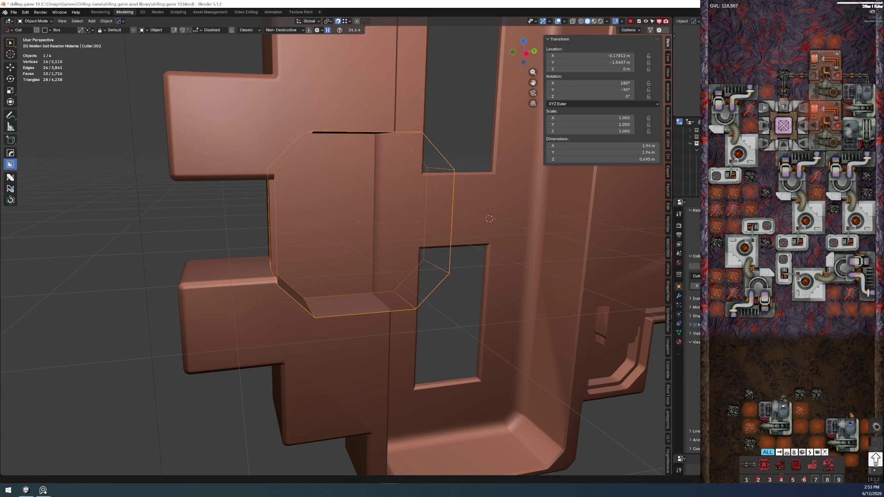
{"action": "mouse_move", "coordinate": [436, 292]}
{"action": "middle_mouse_down"}
{"action": "mouse_move", "coordinate": [380, 236]}
{"action": "mouse_move", "coordinate": [332, 253]}
{"action": "middle_mouse_up"}
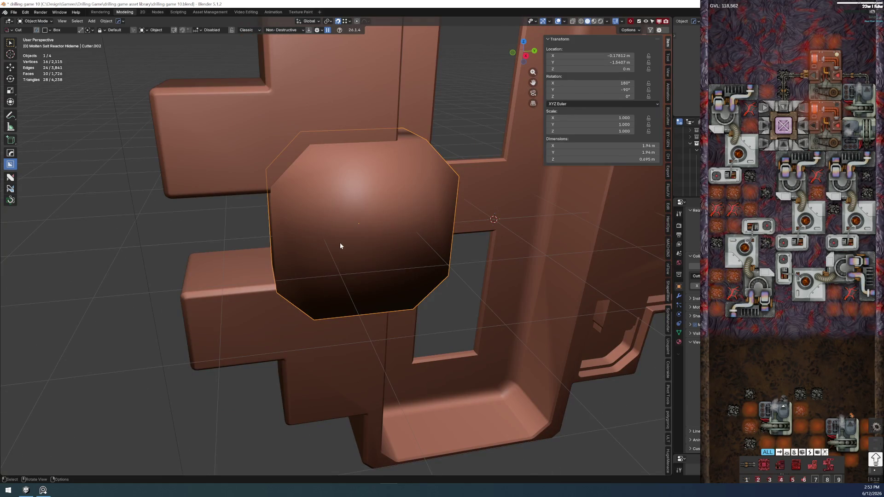
{"action": "mouse_move", "coordinate": [339, 245]}
{"action": "middle_mouse_down"}
{"action": "mouse_move", "coordinate": [404, 218]}
{"action": "mouse_move", "coordinate": [337, 248]}
{"action": "middle_mouse_up"}
{"action": "key", "text": "Tab"}
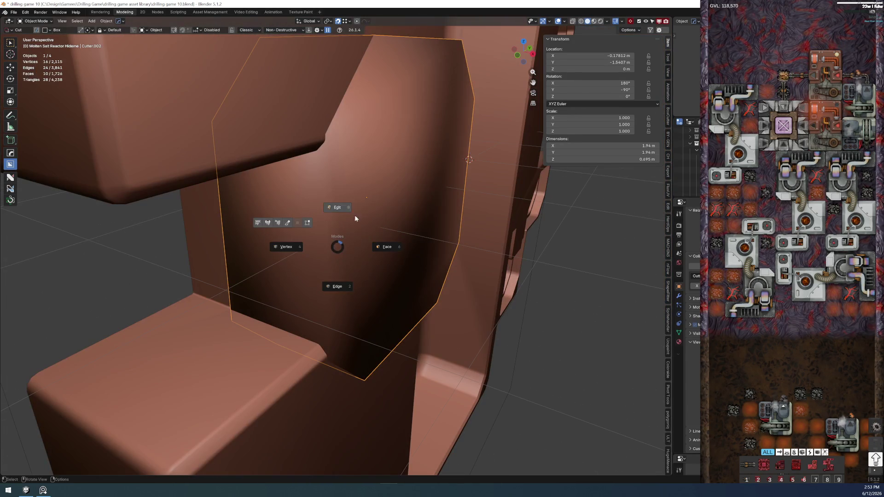
Select all of the cutter mesh and set its vertex and edge Mean Bevel Weight to 0
{"action": "middle_click_drag", "start_coordinate": [346, 218], "coordinate": [327, 226]}
{"action": "right_click", "coordinate": [367, 240]}
{"action": "left_click", "coordinate": [369, 241]}
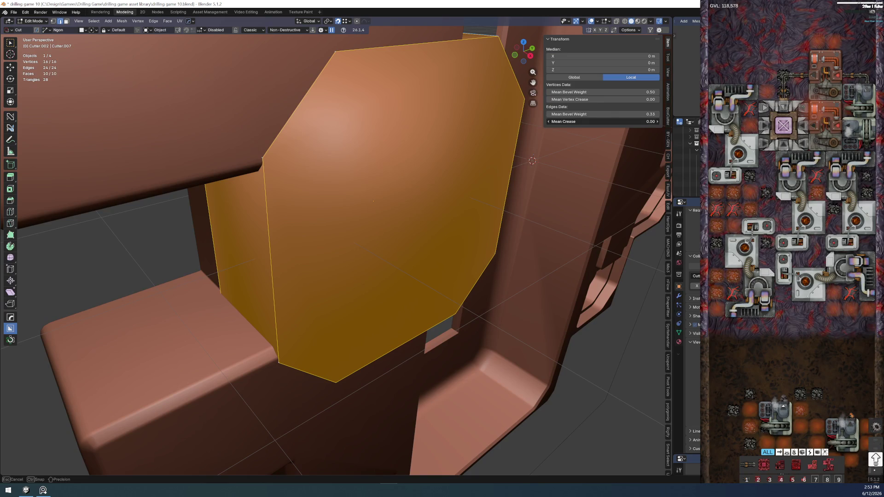
{"action": "left_click_drag", "start_coordinate": [614, 114], "coordinate": [573, 114]}
{"action": "left_click_drag", "start_coordinate": [621, 92], "coordinate": [579, 92]}
{"action": "left_click_drag", "start_coordinate": [622, 114], "coordinate": [610, 114]}
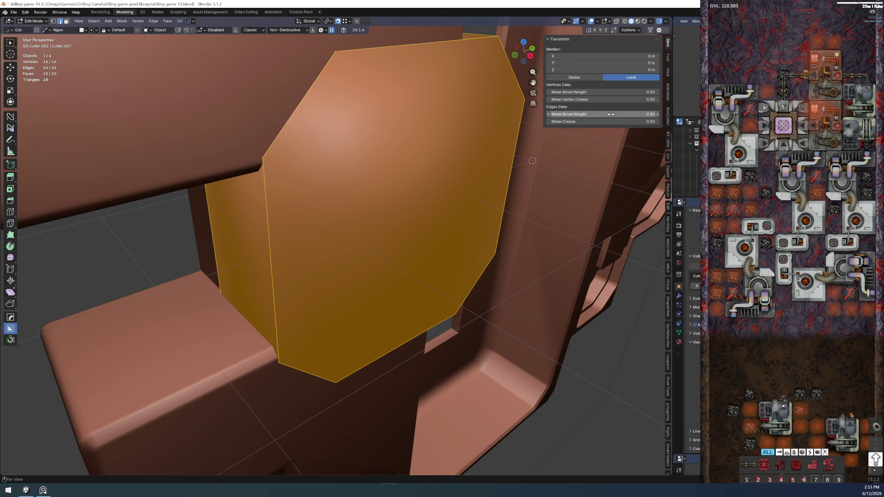
Return to Object Mode and give Cutter.002 flat shading
{"action": "key", "text": "Tab"}
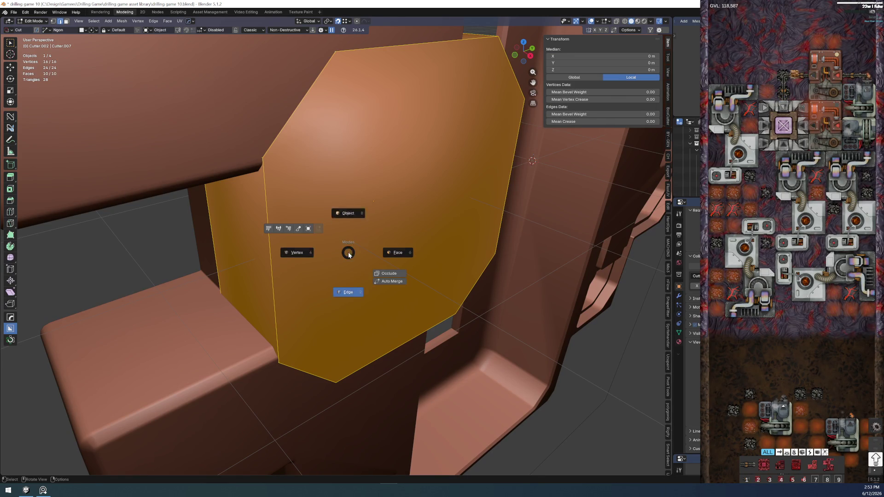
{"action": "left_click", "coordinate": [340, 227]}
{"action": "right_click", "coordinate": [341, 228]}
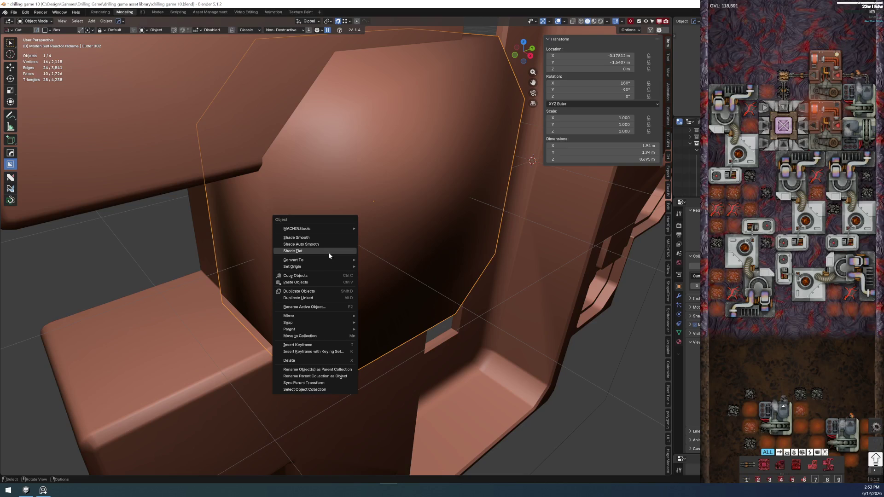
{"action": "left_click", "coordinate": [330, 252]}
{"action": "mouse_move", "coordinate": [330, 254]}
{"action": "middle_mouse_down"}
{"action": "mouse_move", "coordinate": [295, 227]}
{"action": "mouse_move", "coordinate": [334, 199]}
{"action": "mouse_move", "coordinate": [363, 216]}
{"action": "middle_mouse_up"}
Save the file as drilling game 10.blend
{"action": "left_click", "coordinate": [14, 12]}
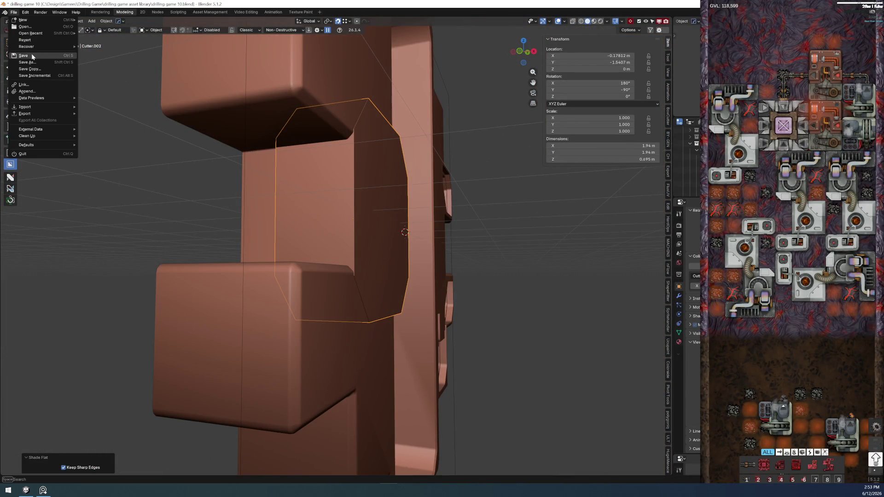
{"action": "left_click", "coordinate": [23, 55]}
{"action": "middle_click_drag", "start_coordinate": [323, 189], "coordinate": [391, 204]}
{"action": "key", "text": "ctrl+Tab"}
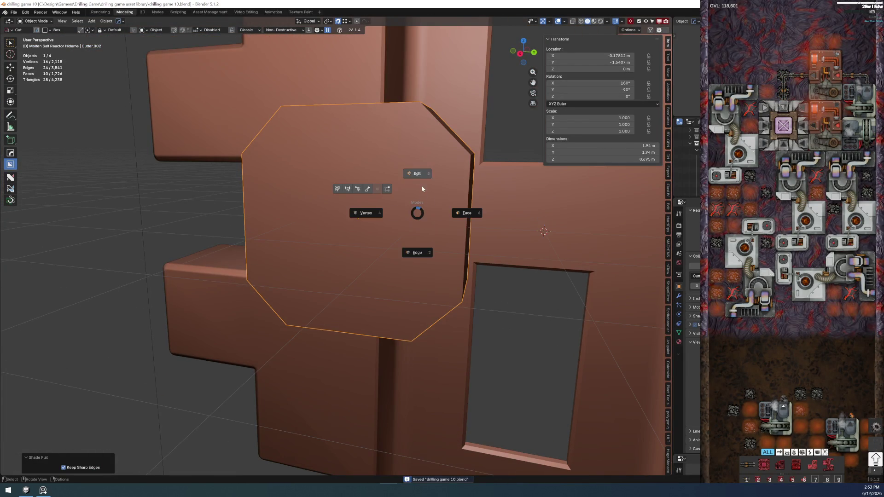
{"action": "left_click", "coordinate": [421, 186]}
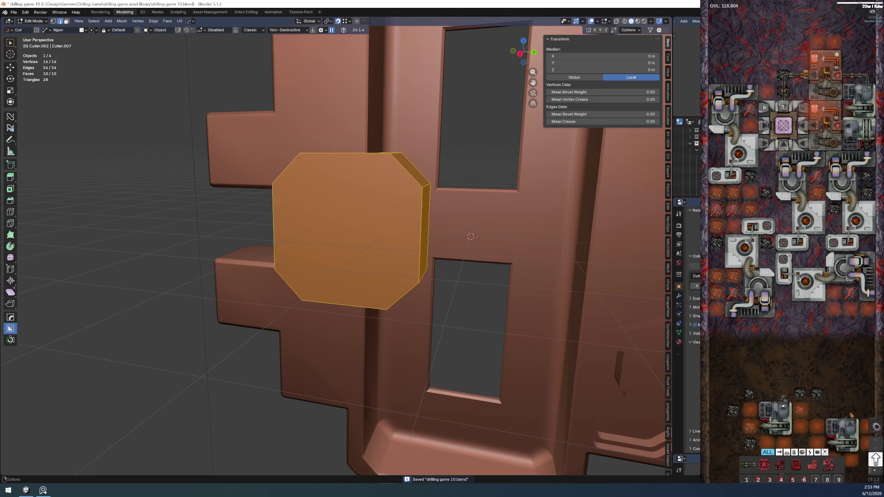
Unchamfer the cutter's top-right corner with MESHmachine's Unchamfer
{"action": "key", "text": "z"}
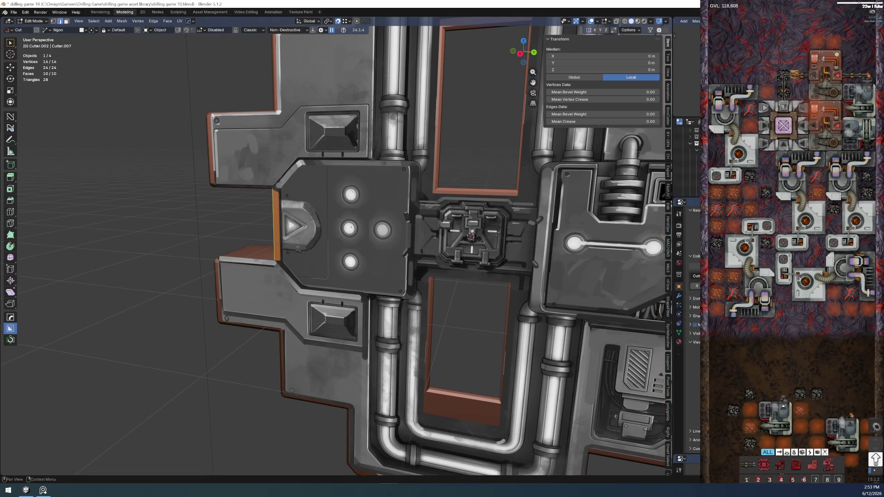
{"action": "key", "text": "z"}
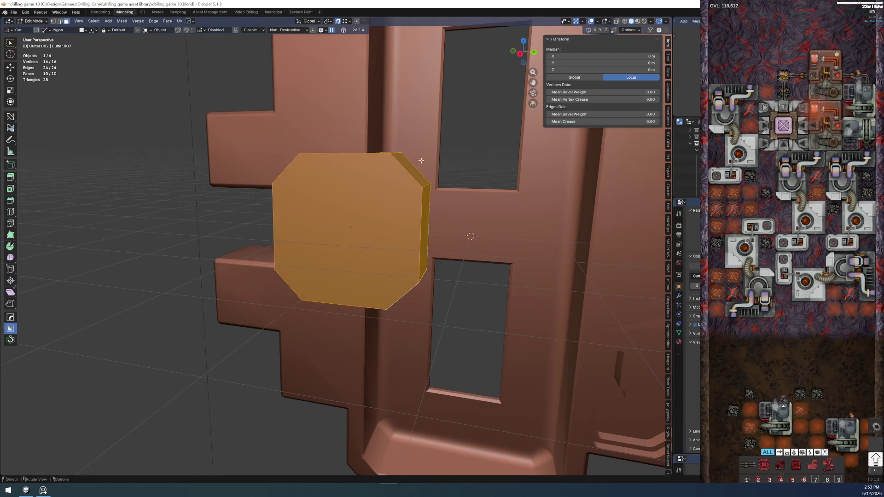
{"action": "left_click", "coordinate": [409, 162]}
{"action": "middle_click_drag", "start_coordinate": [409, 162], "coordinate": [401, 201]}
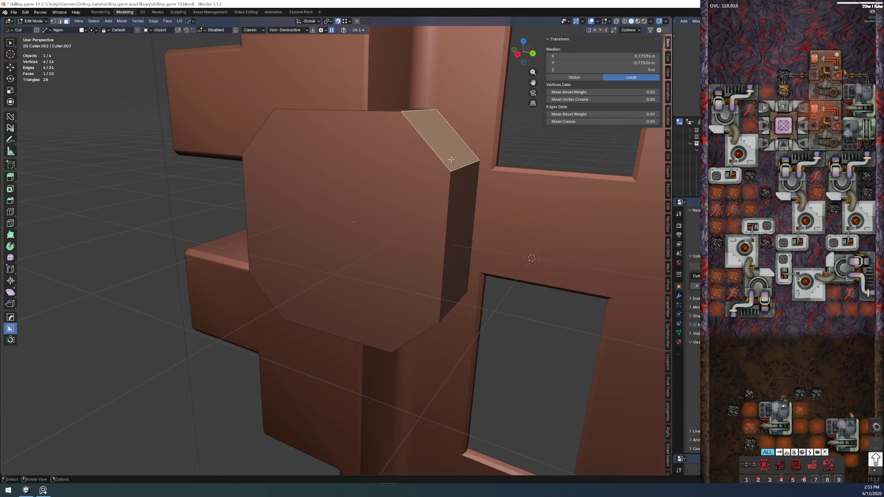
{"action": "key", "text": "y"}
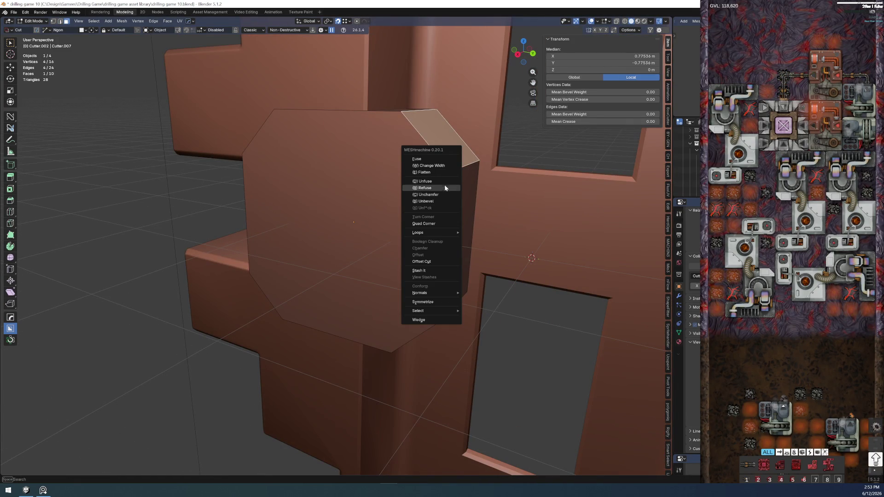
{"action": "left_click", "coordinate": [428, 194]}
{"action": "middle_click_drag", "start_coordinate": [444, 258], "coordinate": [446, 230]}
{"action": "left_click", "coordinate": [444, 257]}
Unchamfer the lower-right corner too, then preview the panel with material shading
{"action": "left_click", "coordinate": [423, 279]}
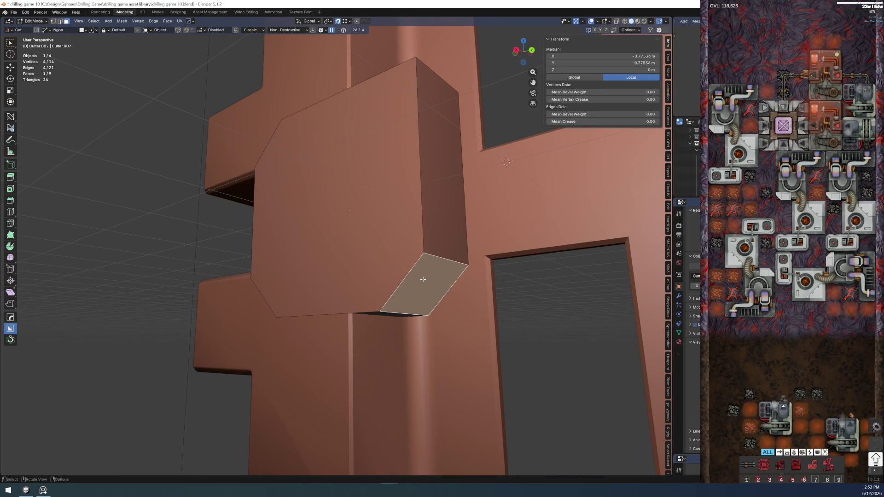
{"action": "key", "text": "y"}
{"action": "left_click", "coordinate": [423, 279]}
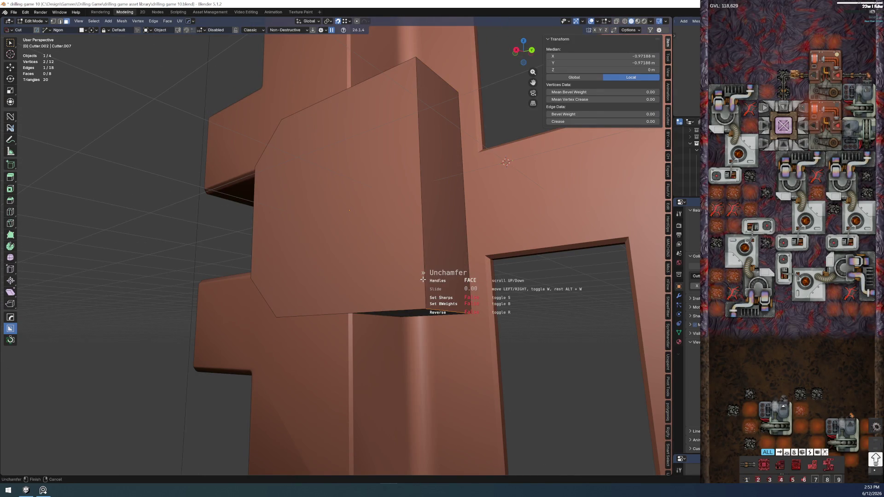
{"action": "left_click", "coordinate": [423, 279]}
{"action": "scroll", "coordinate": [423, 279], "scroll_direction": "down", "scroll_amount": 5}
{"action": "middle_click_drag", "start_coordinate": [423, 280], "coordinate": [414, 271]}
{"action": "scroll", "coordinate": [408, 255], "scroll_direction": "up", "scroll_amount": 5}
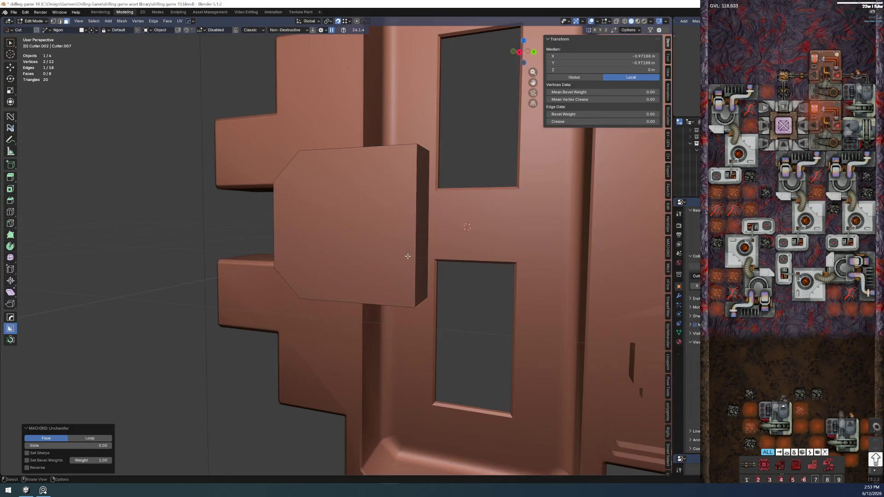
{"action": "key", "text": "z"}
{"action": "middle_click_drag", "start_coordinate": [441, 181], "coordinate": [343, 224]}
{"action": "scroll", "coordinate": [432, 180], "scroll_direction": "up", "scroll_amount": 4}
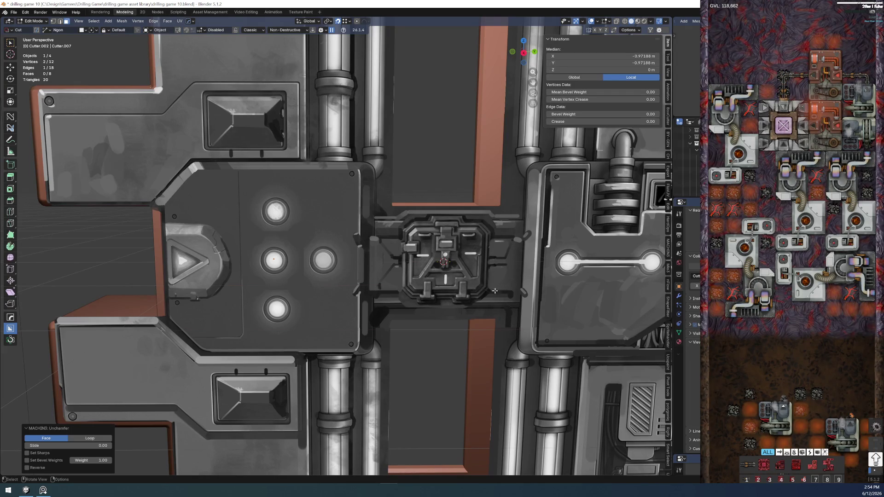
Save the file and return to Object Mode in solid shading
{"action": "left_click", "coordinate": [14, 12]}
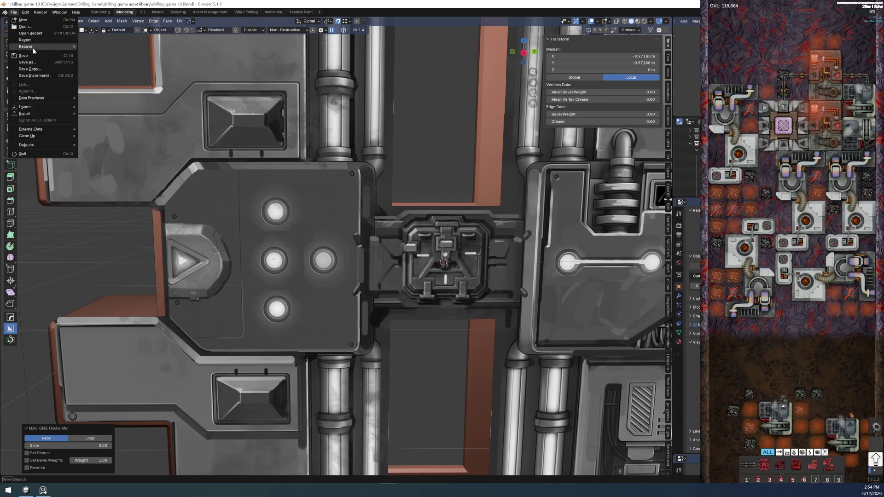
{"action": "left_click", "coordinate": [22, 56]}
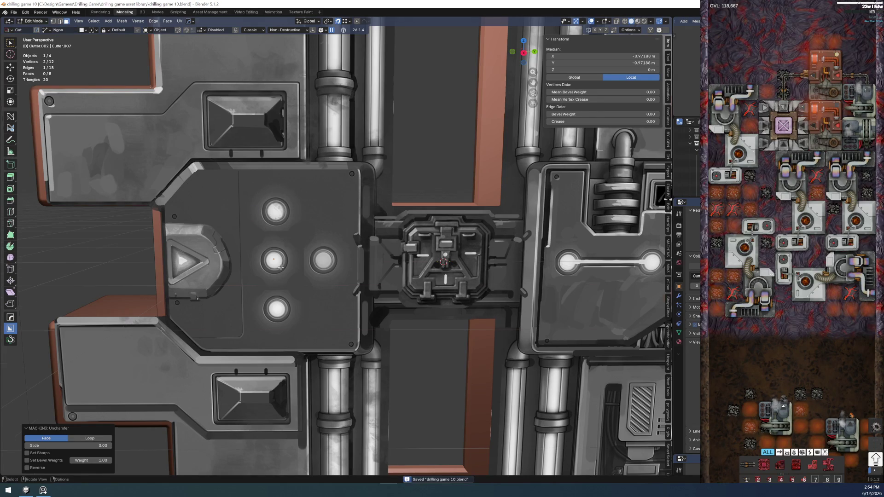
{"action": "middle_click_drag", "start_coordinate": [267, 249], "coordinate": [293, 273]}
{"action": "key", "text": "z"}
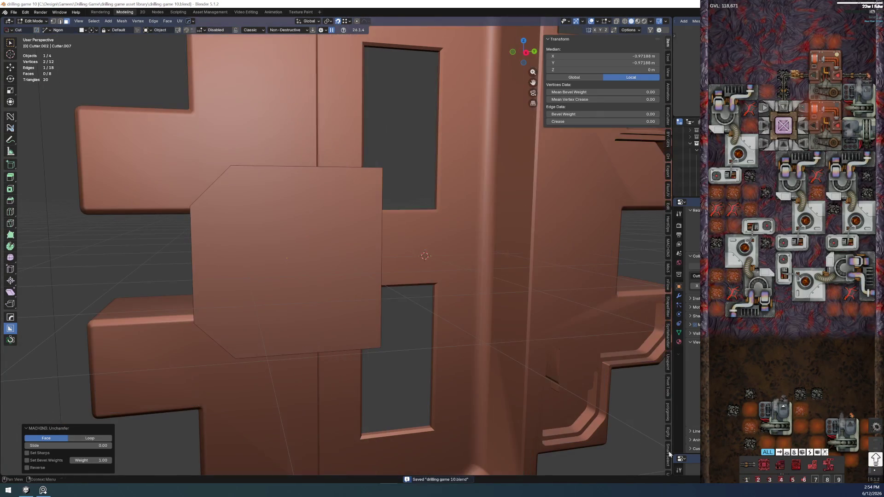
{"action": "key", "text": "Tab"}
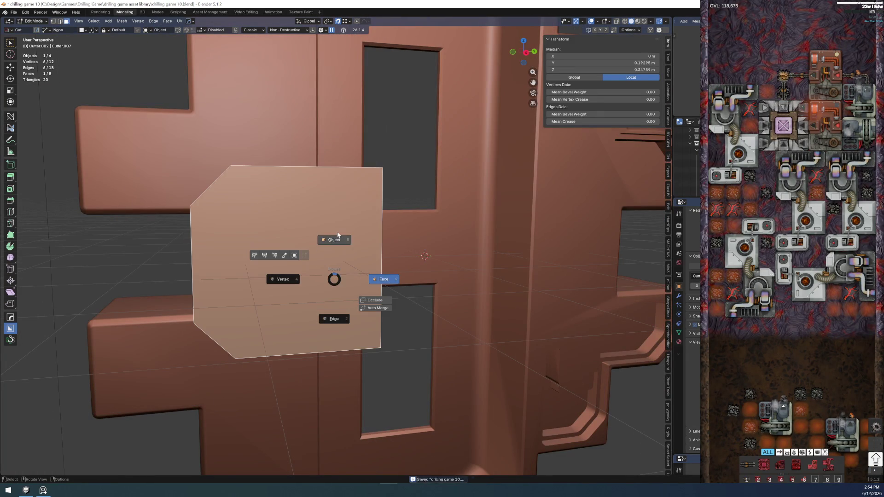
{"action": "left_click", "coordinate": [337, 231]}
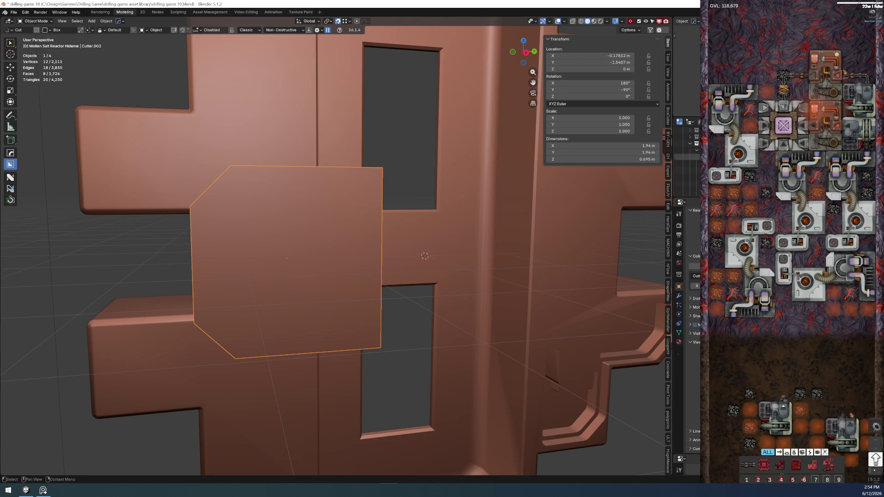
Hide Cutter.002 to reveal the recess in the main body, then select the main body
{"action": "left_click_drag", "start_coordinate": [686, 201], "coordinate": [686, 343]}
{"action": "key", "text": "h"}
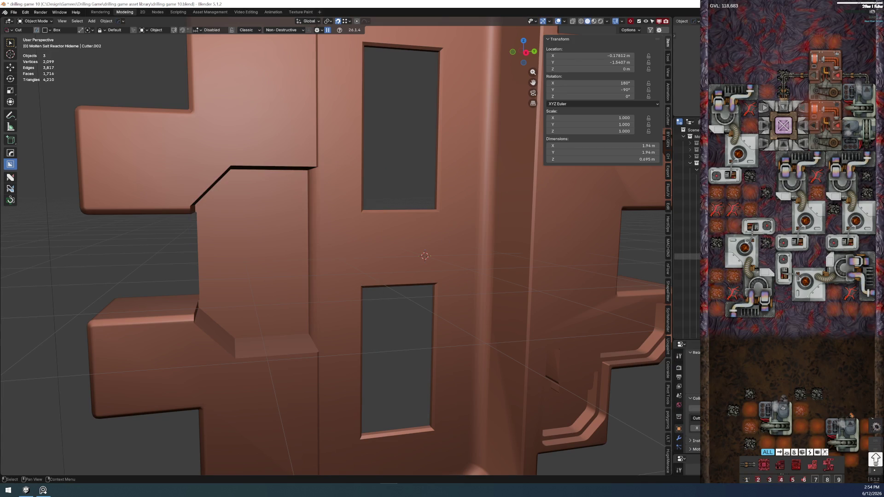
{"action": "key", "text": "alt+h"}
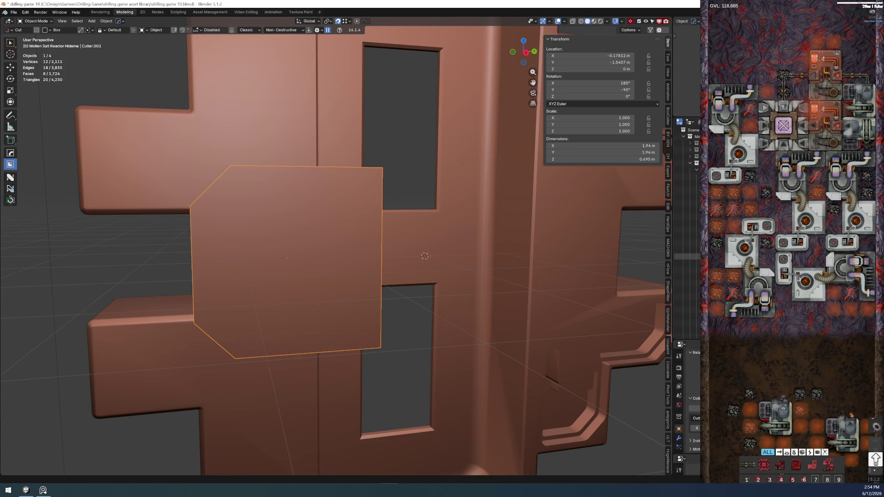
{"action": "scroll", "coordinate": [687, 276], "scroll_direction": "up", "scroll_amount": 5}
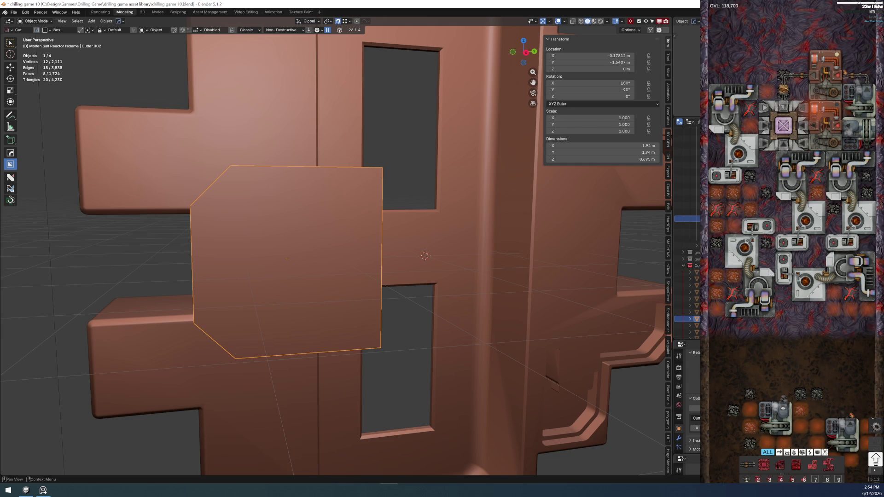
{"action": "scroll", "coordinate": [693, 401], "scroll_direction": "down", "scroll_amount": 2}
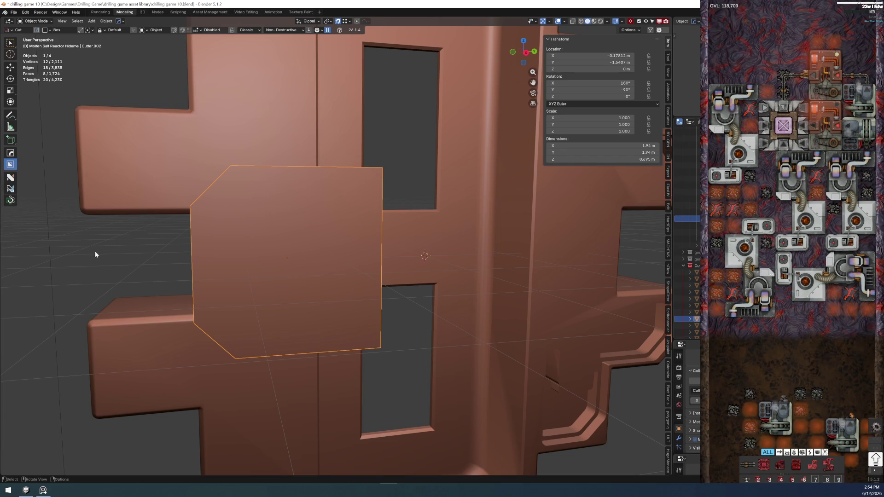
{"action": "left_click", "coordinate": [686, 218], "text": "ctrl"}
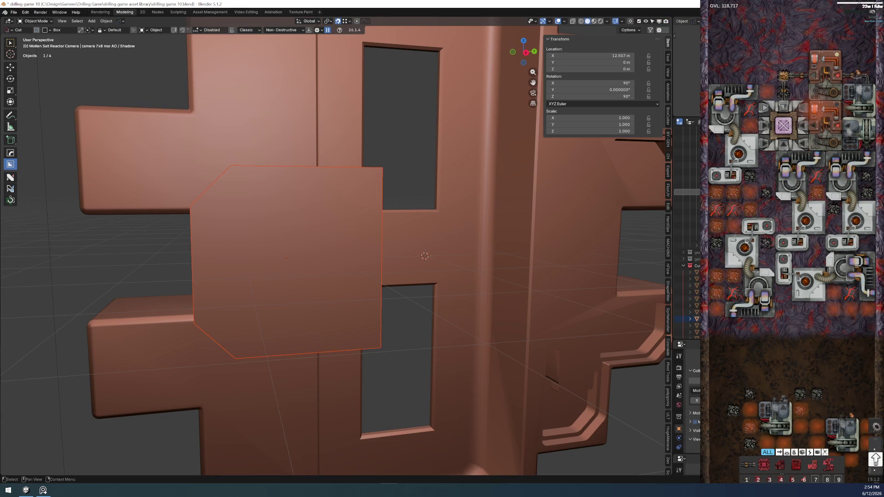
{"action": "key", "text": "ctrl+z"}
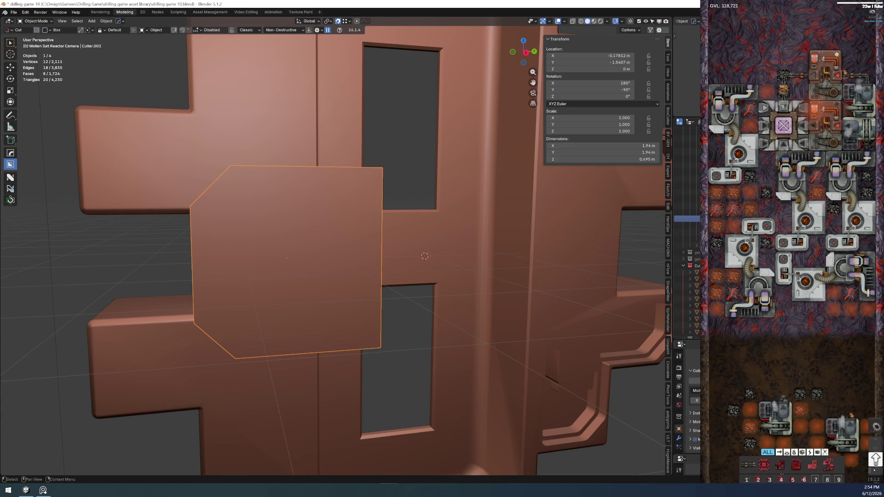
{"action": "middle_click_drag", "start_coordinate": [217, 238], "coordinate": [258, 254]}
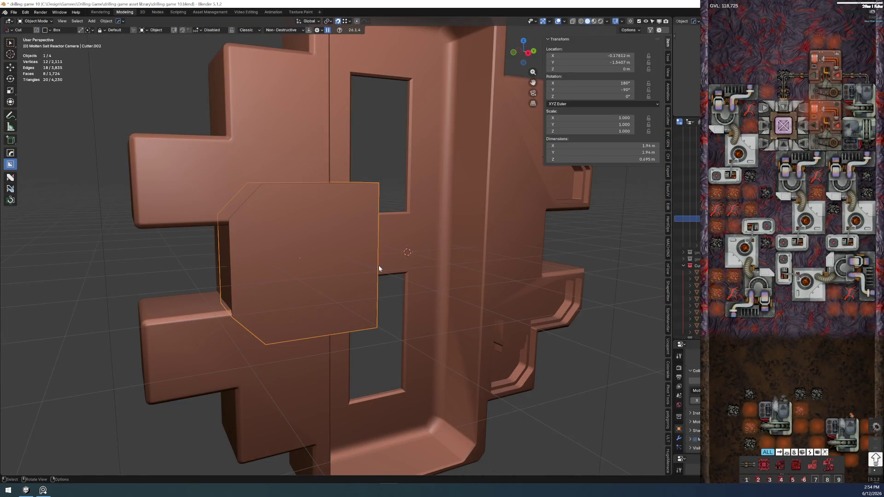
{"action": "key", "text": "h"}
{"action": "left_click", "coordinate": [270, 347]}
{"action": "scroll", "coordinate": [256, 339], "scroll_direction": "up", "scroll_amount": 2}
{"action": "key", "text": "Tab"}
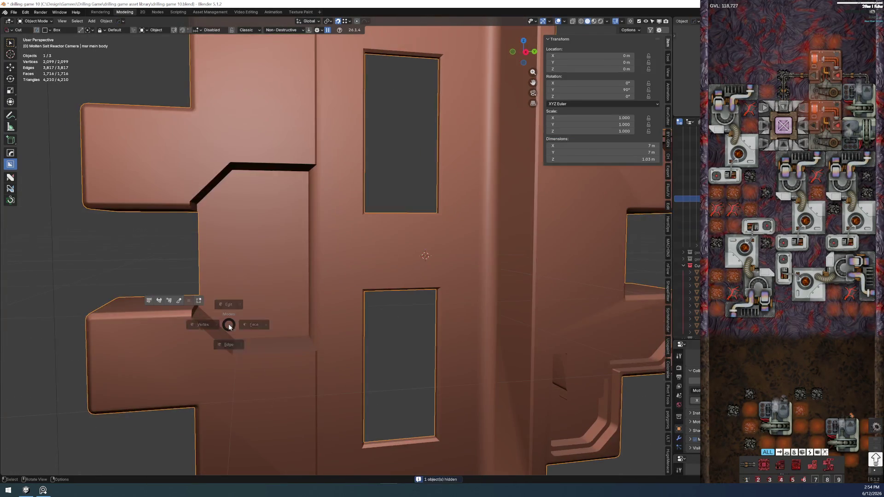
Toggle the painted reference overlay on and off while framing the cutout corner
{"action": "scroll", "coordinate": [227, 321], "scroll_direction": "up", "scroll_amount": 4}
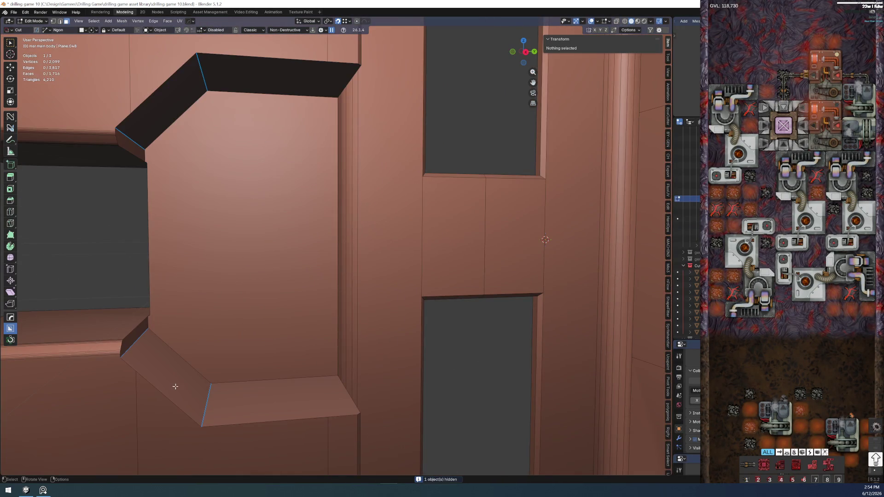
{"action": "scroll", "coordinate": [175, 384], "scroll_direction": "down", "scroll_amount": 5}
{"action": "scroll", "coordinate": [196, 340], "scroll_direction": "up", "scroll_amount": 5}
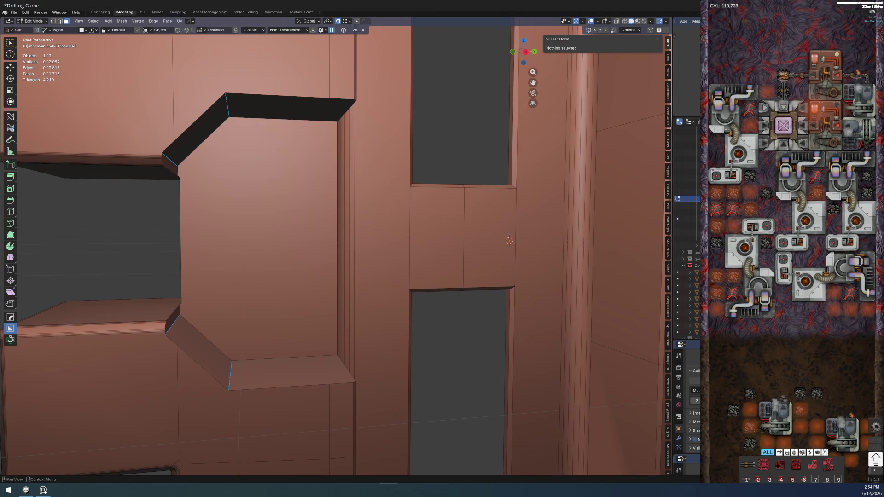
{"action": "key", "text": "alt+h"}
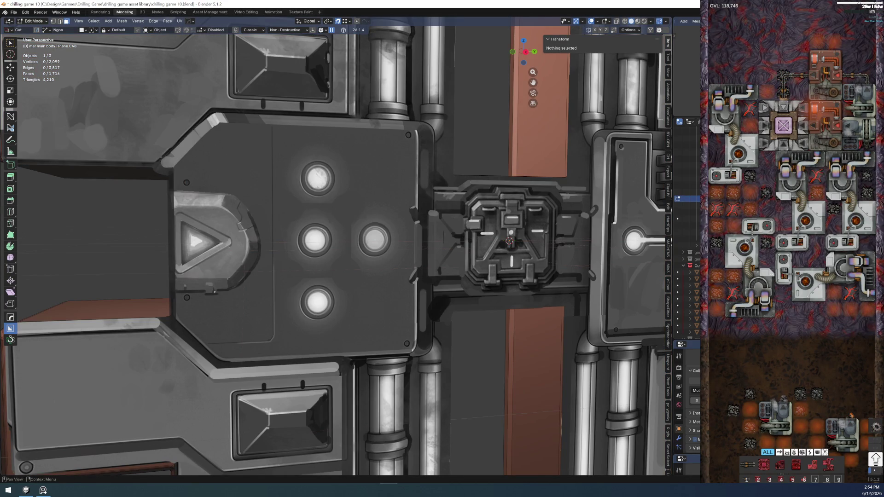
{"action": "key", "text": "ctrl+z"}
{"action": "scroll", "coordinate": [299, 325], "scroll_direction": "down", "scroll_amount": 3}
{"action": "middle_click_drag", "start_coordinate": [345, 257], "coordinate": [329, 251]}
{"action": "scroll", "coordinate": [329, 251], "scroll_direction": "up", "scroll_amount": 5}
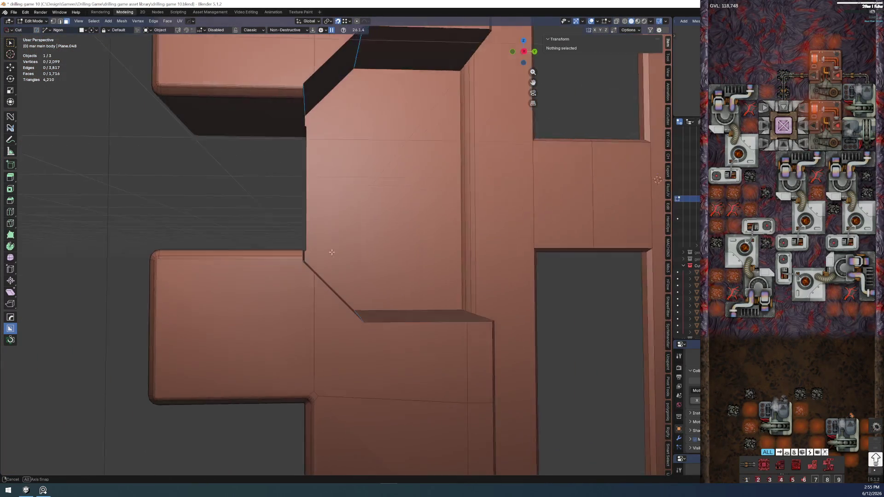
Select the cutout's rim edges in edge mode, dropping the stray vertical edge
{"action": "key", "text": "2"}
{"action": "left_click", "coordinate": [411, 373]}
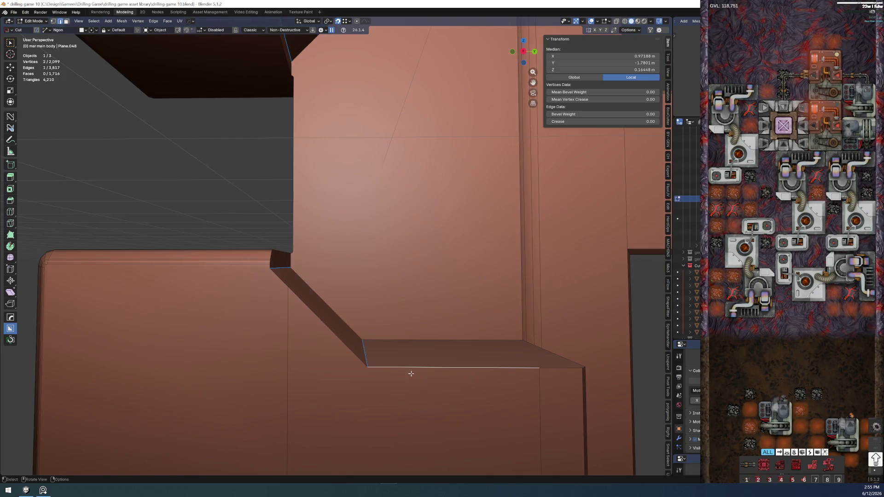
{"action": "mouse_move", "coordinate": [553, 365]}
{"action": "middle_mouse_down"}
{"action": "mouse_move", "coordinate": [473, 383]}
{"action": "mouse_move", "coordinate": [365, 374]}
{"action": "mouse_move", "coordinate": [371, 369]}
{"action": "mouse_move", "coordinate": [347, 369]}
{"action": "mouse_move", "coordinate": [233, 281]}
{"action": "middle_mouse_up"}
{"action": "scroll", "coordinate": [233, 282], "scroll_direction": "up", "scroll_amount": 2}
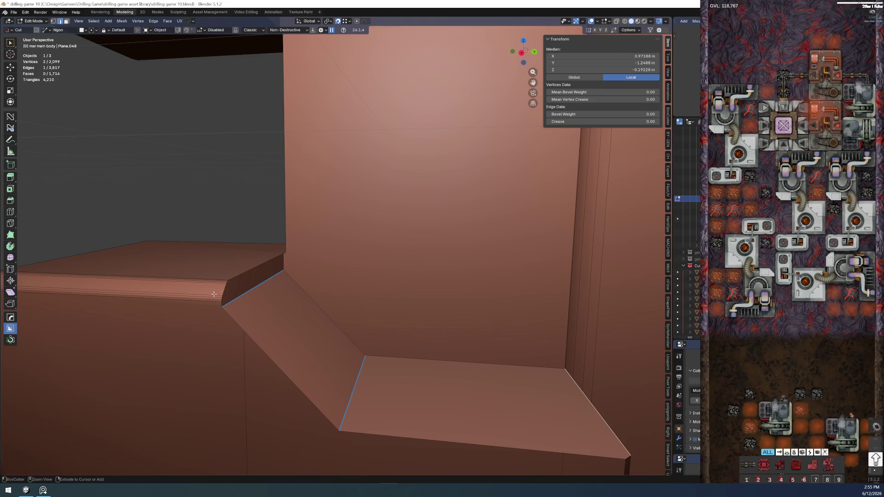
{"action": "left_click", "coordinate": [230, 278], "text": "ctrl"}
{"action": "mouse_move", "coordinate": [230, 278]}
{"action": "middle_mouse_down"}
{"action": "mouse_move", "coordinate": [355, 229]}
{"action": "mouse_move", "coordinate": [353, 222]}
{"action": "mouse_move", "coordinate": [325, 351]}
{"action": "mouse_move", "coordinate": [276, 207]}
{"action": "middle_mouse_up"}
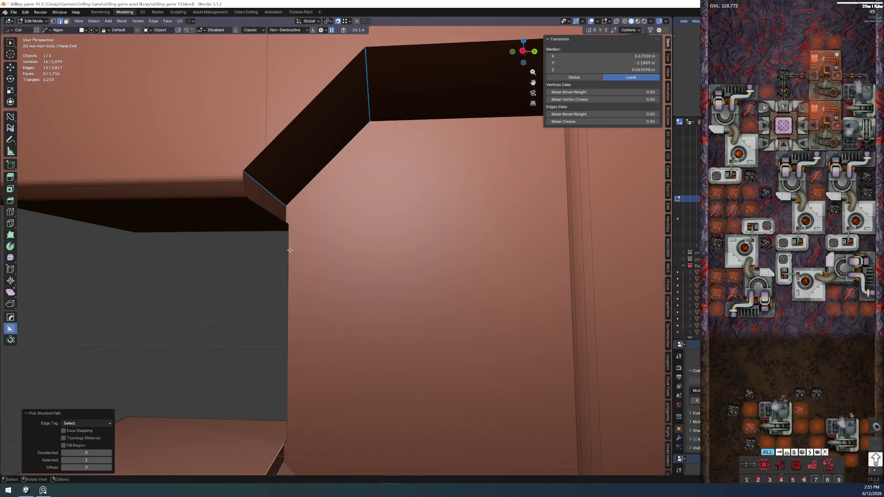
{"action": "left_click", "coordinate": [275, 214], "text": "shift"}
{"action": "middle_click_drag", "start_coordinate": [440, 196], "coordinate": [436, 165]}
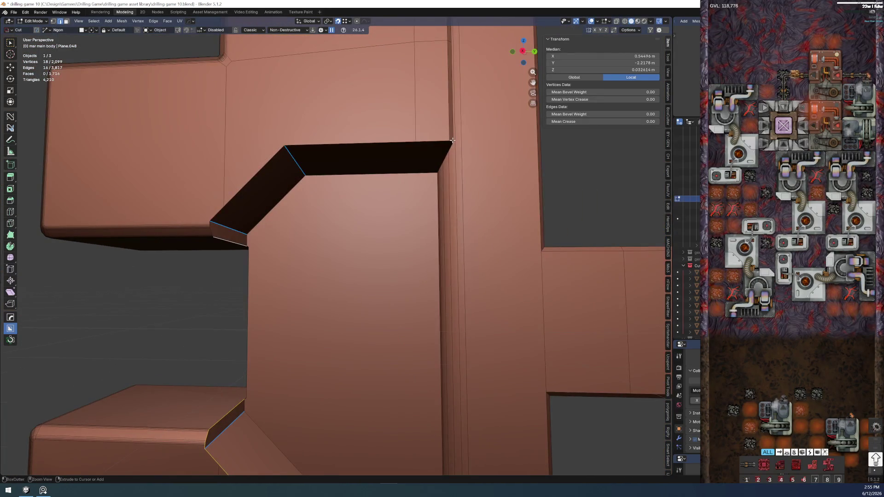
{"action": "left_click", "coordinate": [436, 163], "text": "ctrl"}
{"action": "left_click", "coordinate": [452, 111], "text": "shift"}
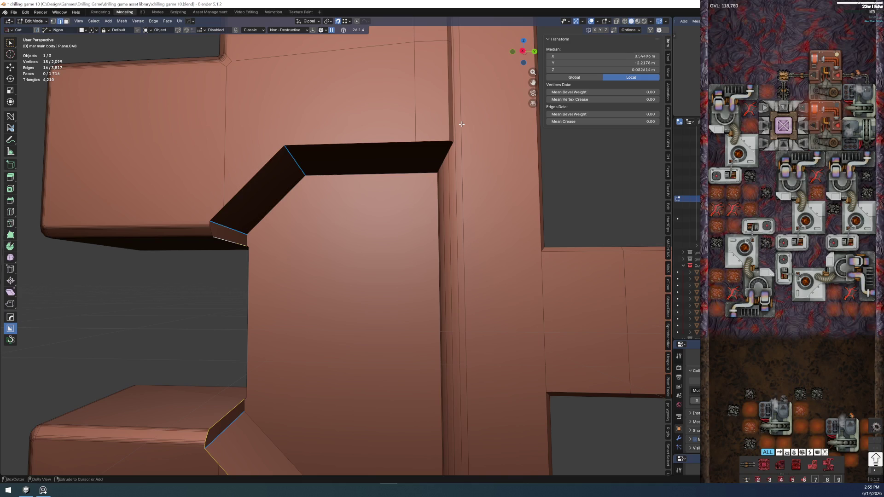
{"action": "mouse_move", "coordinate": [451, 110]}
{"action": "middle_mouse_down"}
{"action": "mouse_move", "coordinate": [420, 117]}
{"action": "mouse_move", "coordinate": [351, 203]}
{"action": "mouse_move", "coordinate": [370, 187]}
{"action": "middle_mouse_up"}
Keep solid shading and restore the full rim edge selection after an undo
{"action": "key", "text": "z"}
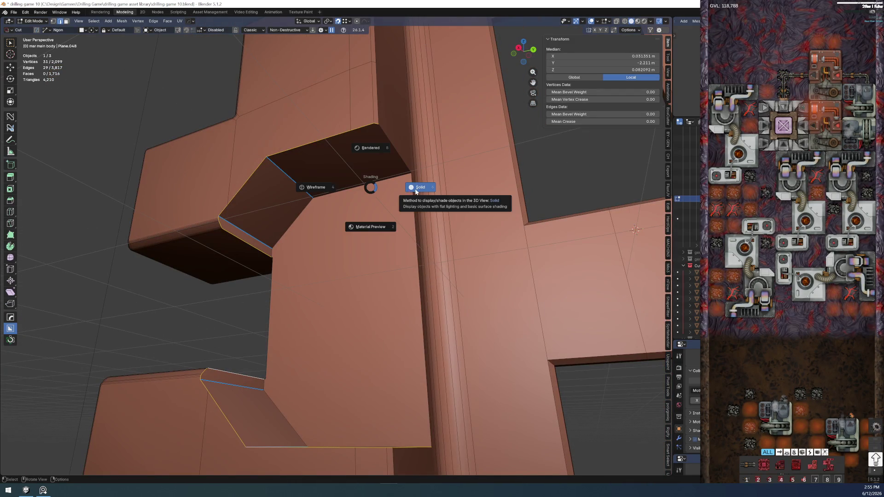
{"action": "left_click", "coordinate": [410, 189]}
{"action": "middle_click_drag", "start_coordinate": [305, 238], "coordinate": [351, 258]}
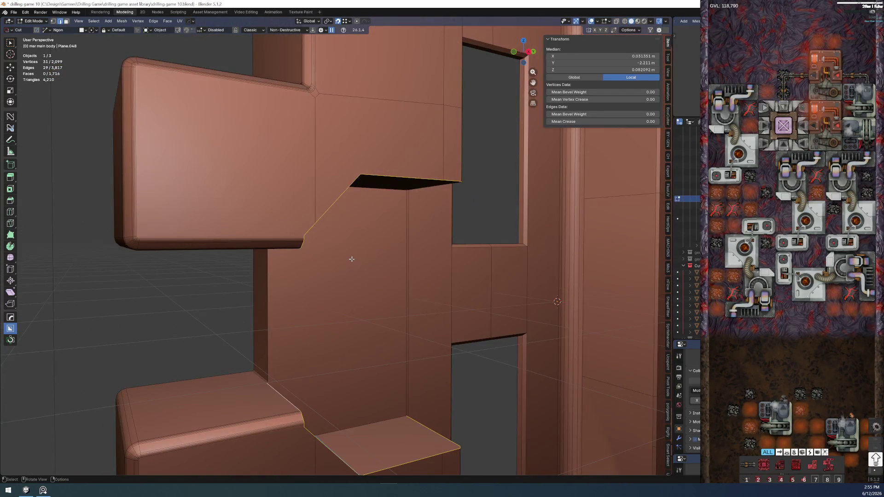
{"action": "key", "text": "ctrl+z"}
{"action": "key", "text": "z"}
{"action": "left_click", "coordinate": [313, 257]}
{"action": "key", "text": "ctrl+shift+z"}
Check the rim loop in wireframe, reselect it, and cancel a trial two-segment bevel
{"action": "key", "text": "z"}
{"action": "left_click", "coordinate": [286, 253]}
{"action": "mouse_move", "coordinate": [286, 253]}
{"action": "middle_mouse_down"}
{"action": "mouse_move", "coordinate": [290, 241]}
{"action": "mouse_move", "coordinate": [272, 251]}
{"action": "middle_mouse_up"}
{"action": "scroll", "coordinate": [299, 226], "scroll_direction": "up", "scroll_amount": 3}
{"action": "key", "text": "z"}
{"action": "left_click", "coordinate": [389, 172]}
{"action": "key", "text": "ctrl+z"}
{"action": "key", "text": "ctrl+shift+z"}
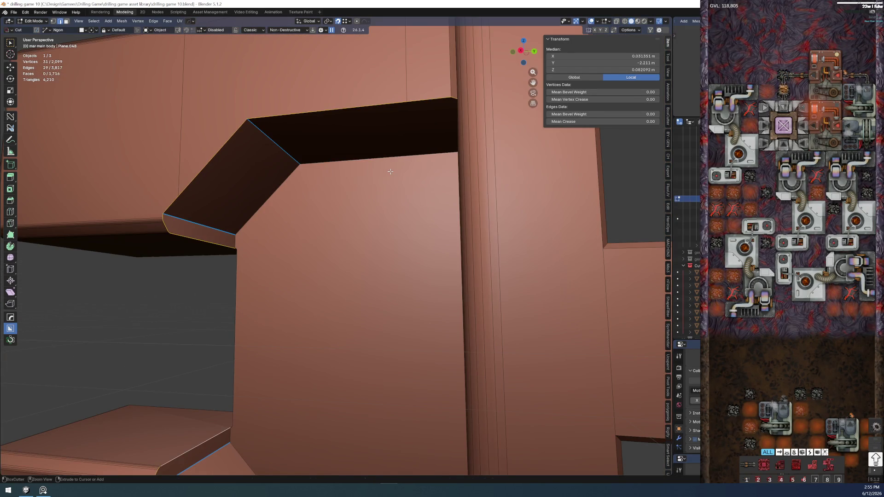
{"action": "key", "text": "ctrl+b"}
{"action": "key", "text": "Escape"}
Bevel the rim edge loop with one segment at about 0.0452 m width, then deselect all
{"action": "key", "text": "ctrl+b"}
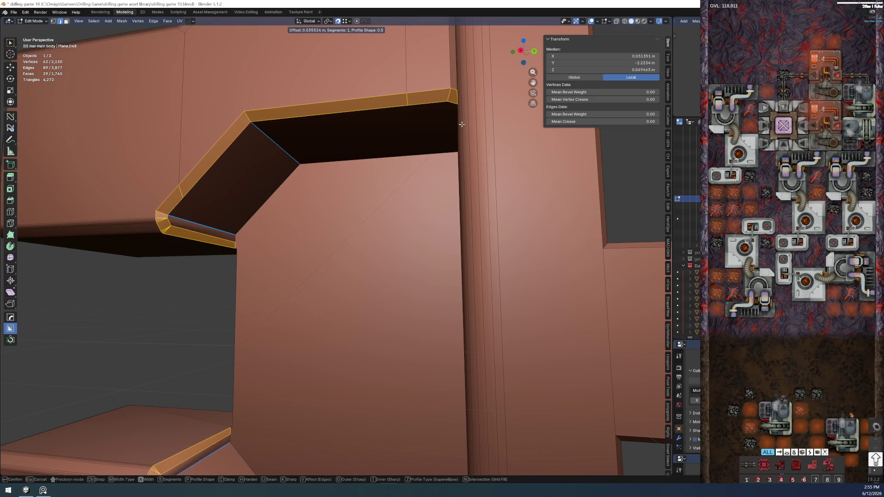
{"action": "left_click", "coordinate": [476, 115]}
{"action": "scroll", "coordinate": [477, 115], "scroll_direction": "down", "scroll_amount": 5}
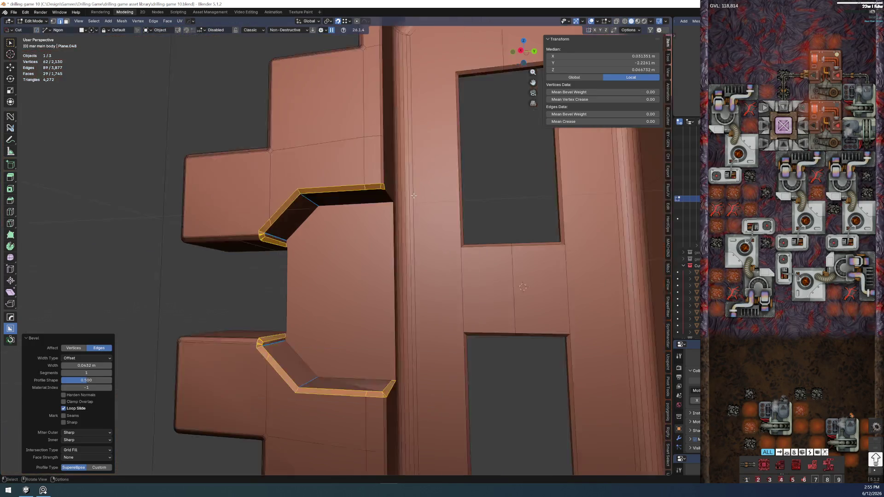
{"action": "scroll", "coordinate": [287, 356], "scroll_direction": "up", "scroll_amount": 5}
{"action": "middle_click_drag", "start_coordinate": [287, 356], "coordinate": [349, 256]}
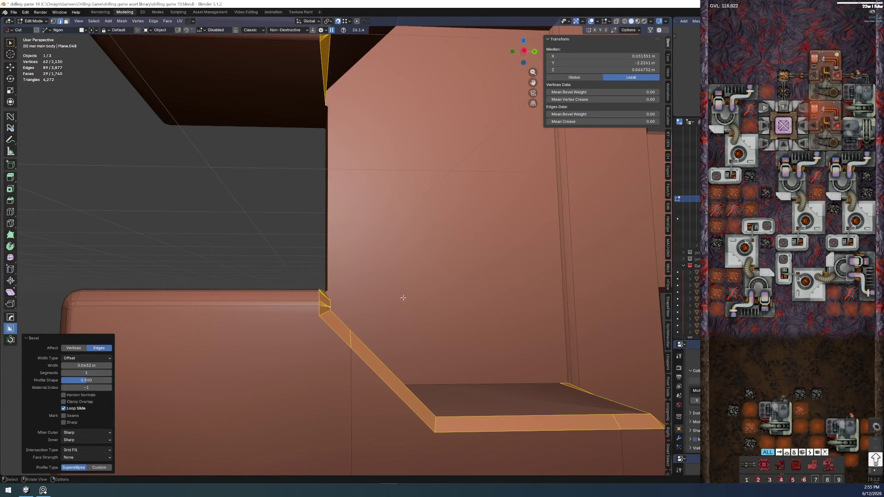
{"action": "scroll", "coordinate": [320, 253], "scroll_direction": "up", "scroll_amount": 6}
{"action": "middle_click_drag", "start_coordinate": [302, 212], "coordinate": [267, 285], "text": "shift"}
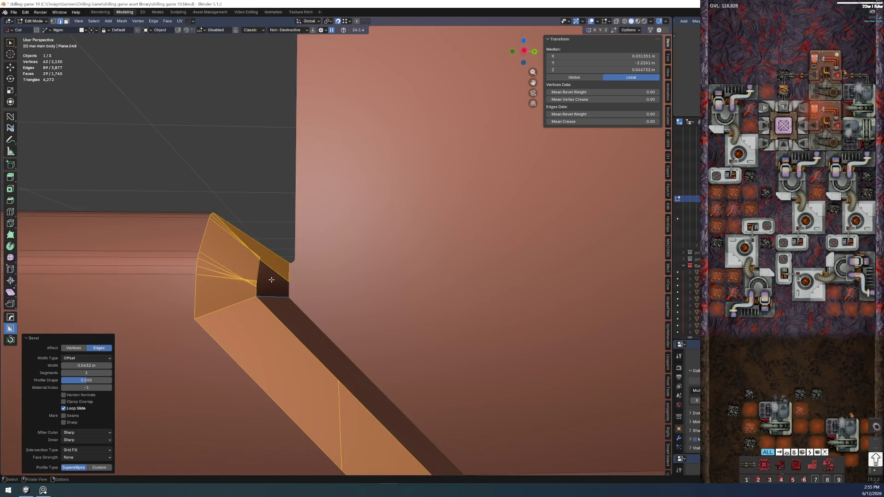
{"action": "key", "text": "alt+a"}
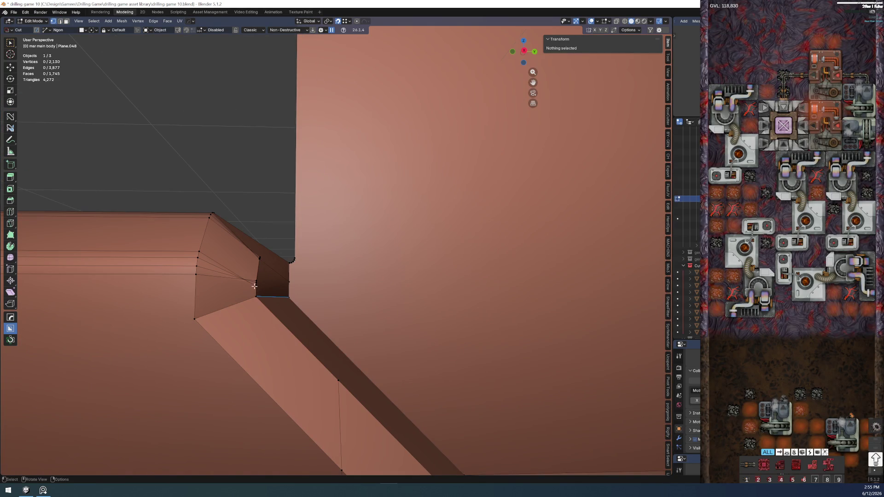
{"action": "mouse_move", "coordinate": [262, 284]}
{"action": "middle_mouse_down"}
{"action": "mouse_move", "coordinate": [197, 292]}
{"action": "mouse_move", "coordinate": [229, 292]}
{"action": "mouse_move", "coordinate": [193, 309]}
{"action": "mouse_move", "coordinate": [199, 297]}
{"action": "middle_mouse_up"}
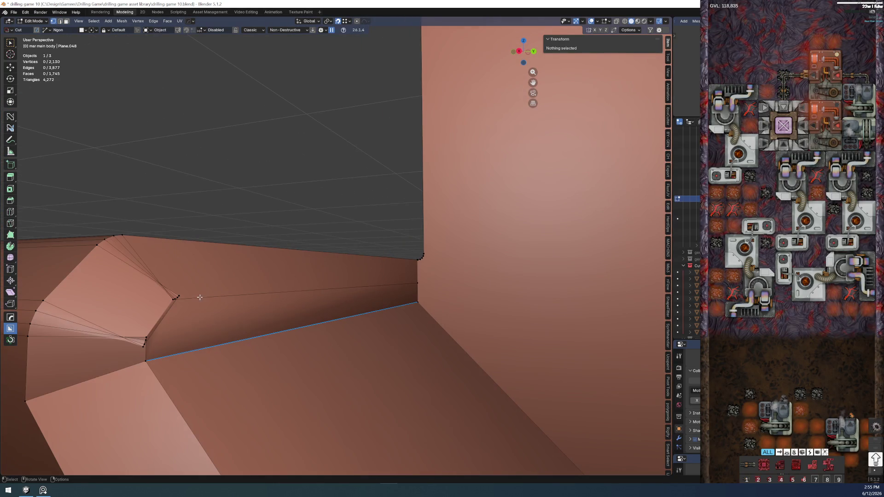
Smooth the kinked bevel edge chain at the first cutout corner with Unf*ck
{"action": "key", "text": "2"}
{"action": "left_click", "coordinate": [145, 352]}
{"action": "left_click", "coordinate": [160, 316], "text": "ctrl"}
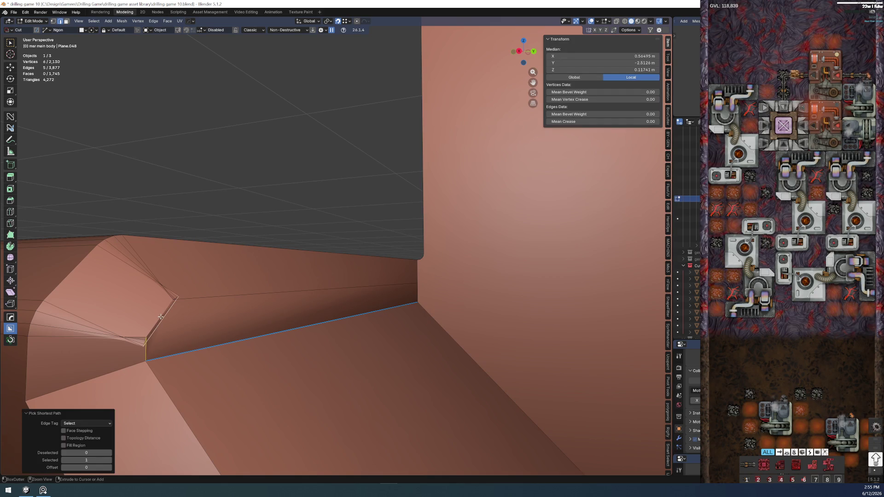
{"action": "right_click", "coordinate": [162, 325]}
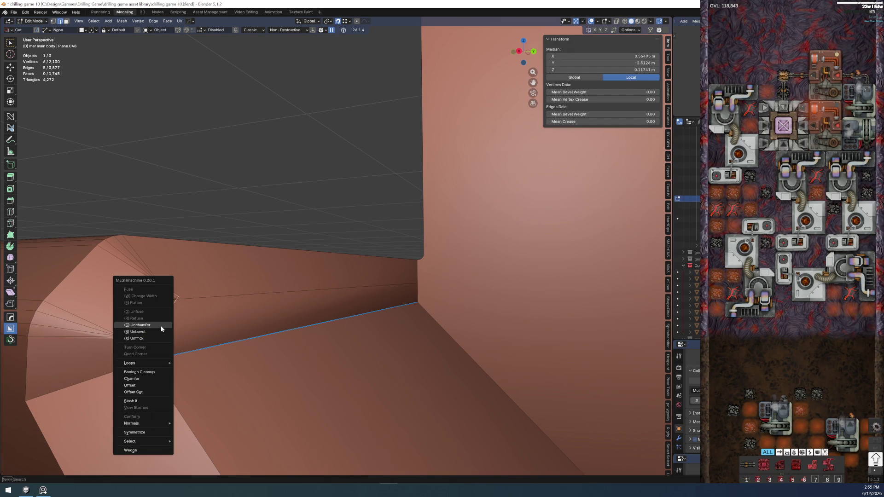
{"action": "left_click", "coordinate": [161, 338]}
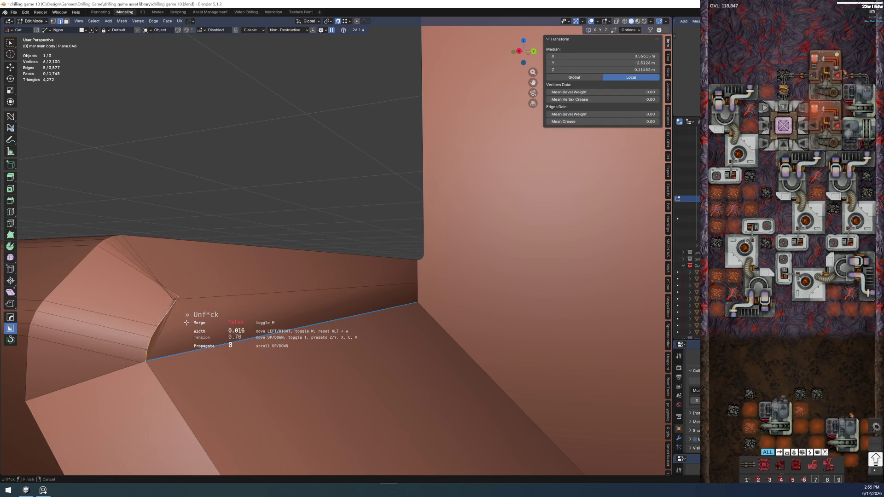
{"action": "left_click", "coordinate": [173, 330]}
Smooth the next corner's edge chain, undoing a first two-edge attempt and redoing it
{"action": "left_click", "coordinate": [165, 320]}
{"action": "left_click", "coordinate": [198, 299], "text": "shift"}
{"action": "right_click", "coordinate": [198, 300]}
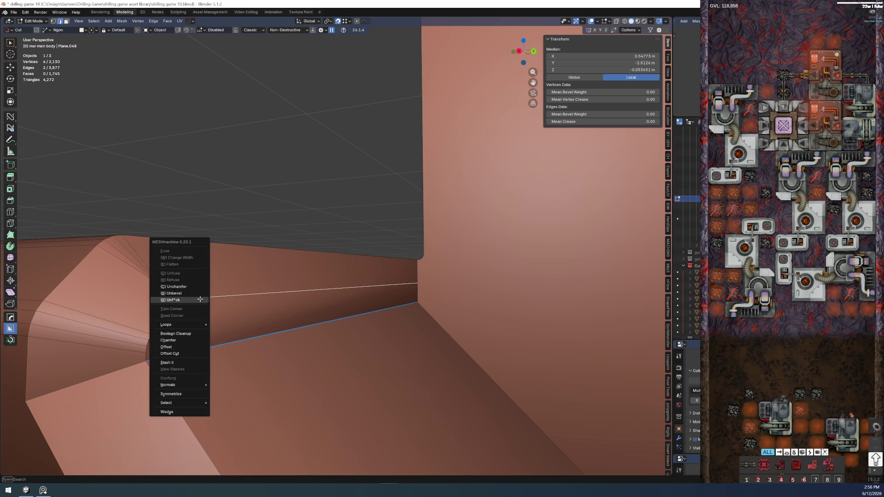
{"action": "left_click", "coordinate": [199, 300]}
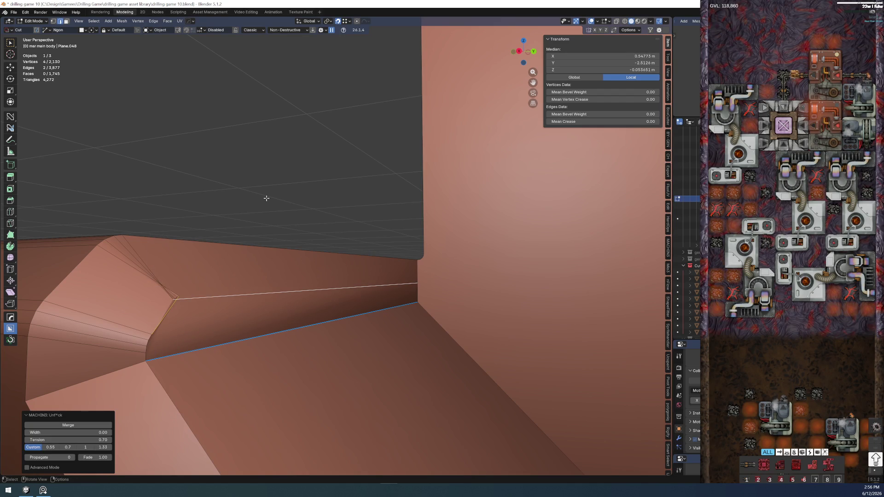
{"action": "key", "text": "ctrl+z"}
{"action": "key", "text": "ctrl+z"}
{"action": "key", "text": "ctrl+z"}
{"action": "left_click", "coordinate": [170, 336], "text": "ctrl"}
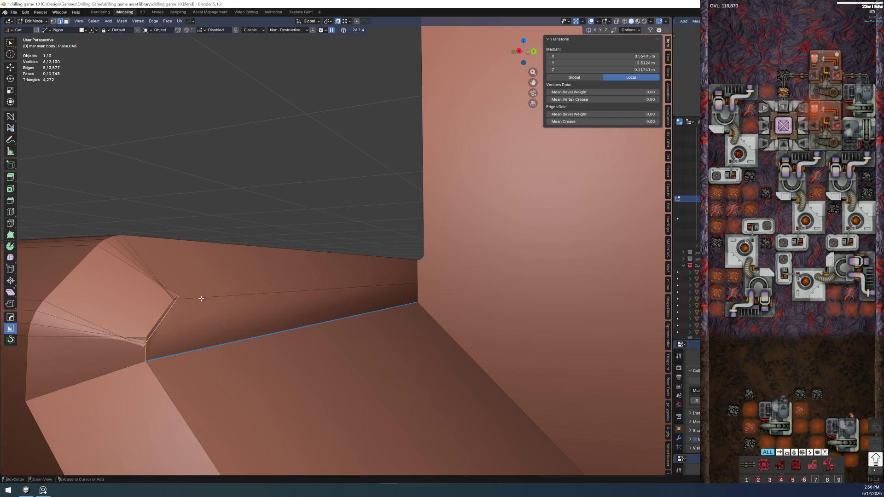
{"action": "left_click", "coordinate": [167, 316], "text": "ctrl"}
{"action": "key", "text": "y"}
{"action": "left_click", "coordinate": [167, 316]}
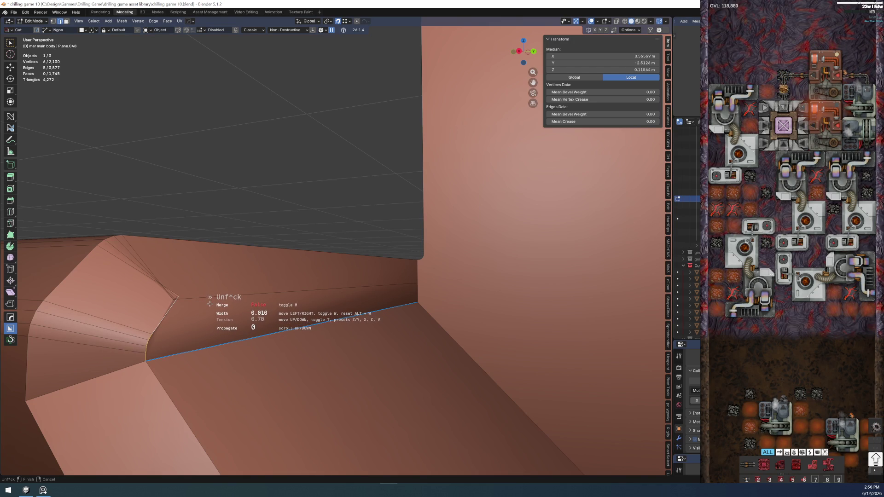
{"action": "left_click", "coordinate": [209, 303]}
Smooth the edge path along the following cutout corner
{"action": "left_click", "coordinate": [162, 318]}
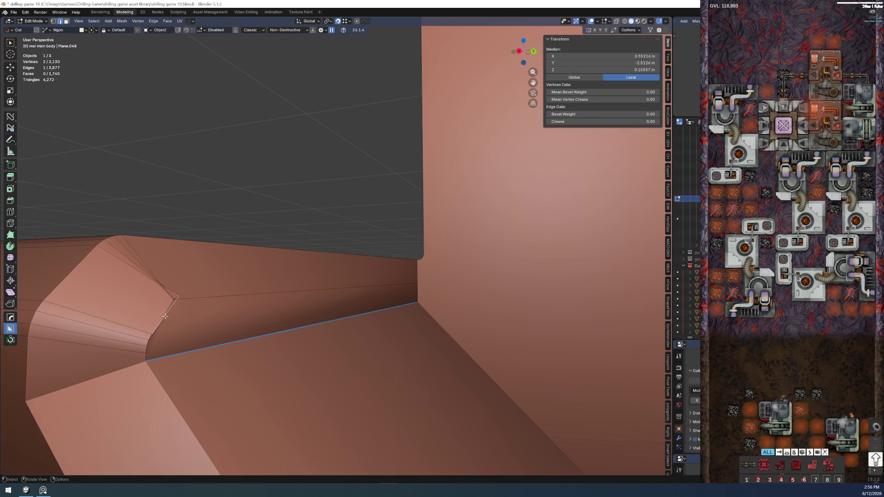
{"action": "left_click", "coordinate": [205, 301], "text": "ctrl"}
{"action": "right_click", "coordinate": [205, 300]}
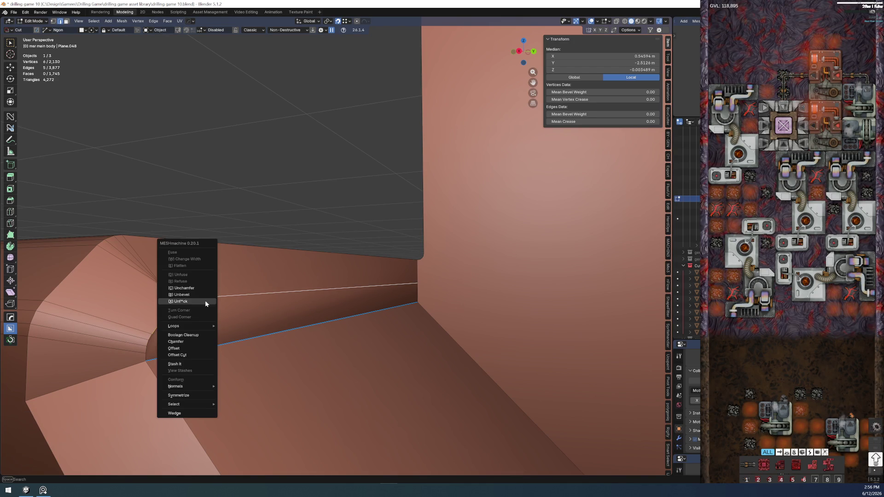
{"action": "left_click", "coordinate": [206, 300]}
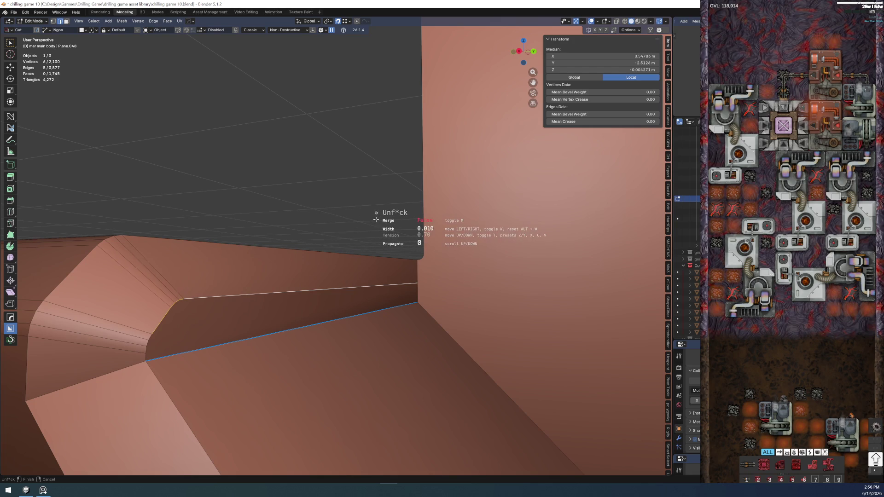
{"action": "left_click", "coordinate": [376, 219]}
Smooth the edge chain on another cutout corner, viewed from below
{"action": "mouse_move", "coordinate": [376, 220]}
{"action": "middle_mouse_down"}
{"action": "mouse_move", "coordinate": [329, 223]}
{"action": "mouse_move", "coordinate": [319, 305]}
{"action": "middle_mouse_up"}
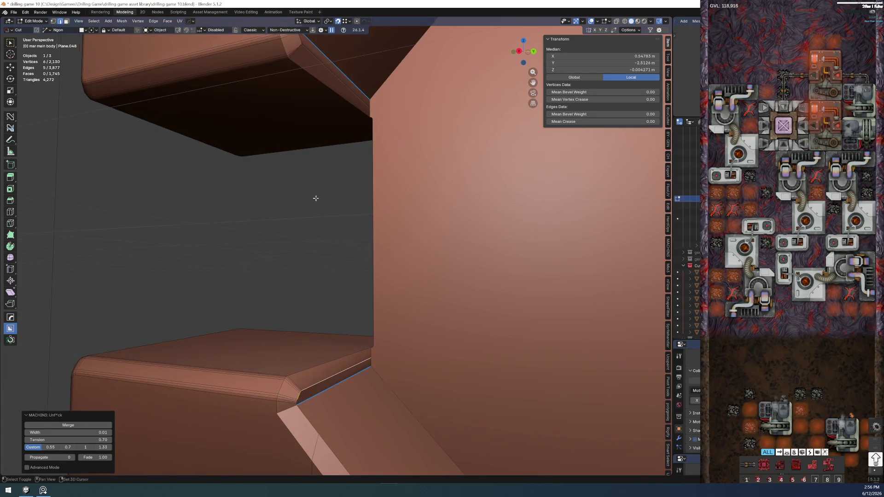
{"action": "middle_click_drag", "start_coordinate": [316, 197], "coordinate": [293, 272]}
{"action": "left_click", "coordinate": [278, 184]}
{"action": "mouse_move", "coordinate": [278, 184]}
{"action": "middle_mouse_down"}
{"action": "mouse_move", "coordinate": [262, 197]}
{"action": "mouse_move", "coordinate": [274, 233]}
{"action": "middle_mouse_up"}
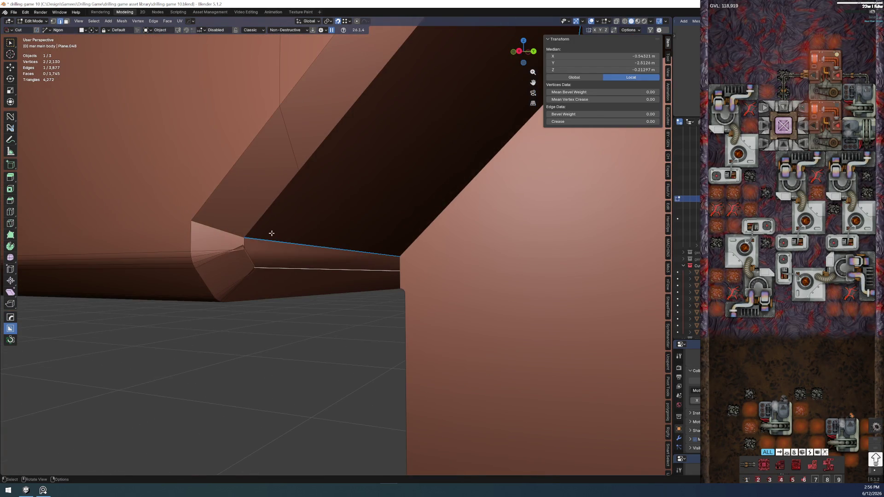
{"action": "key", "text": "shift+r"}
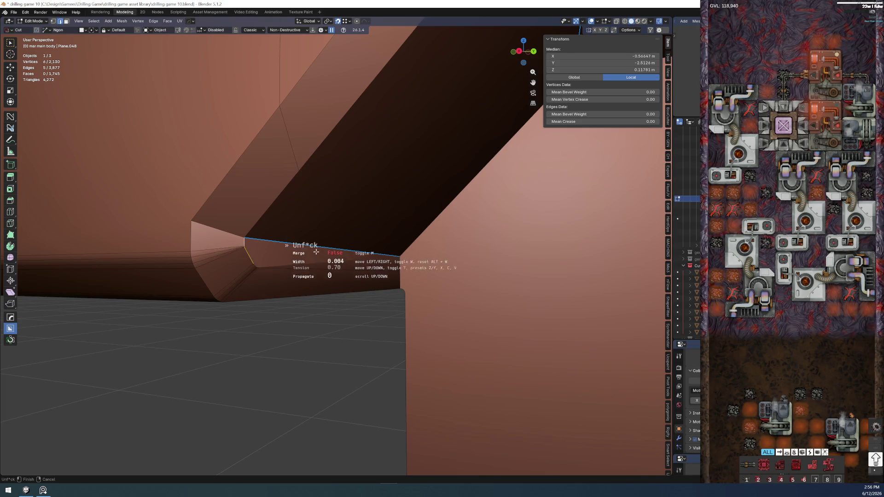
{"action": "left_click", "coordinate": [408, 250]}
Select the rim edges along the cutout's inner corner
{"action": "mouse_move", "coordinate": [323, 245]}
{"action": "middle_mouse_down"}
{"action": "mouse_move", "coordinate": [316, 301]}
{"action": "mouse_move", "coordinate": [341, 148]}
{"action": "mouse_move", "coordinate": [415, 258]}
{"action": "mouse_move", "coordinate": [427, 176]}
{"action": "middle_mouse_up"}
{"action": "left_click", "coordinate": [341, 148], "text": "shift"}
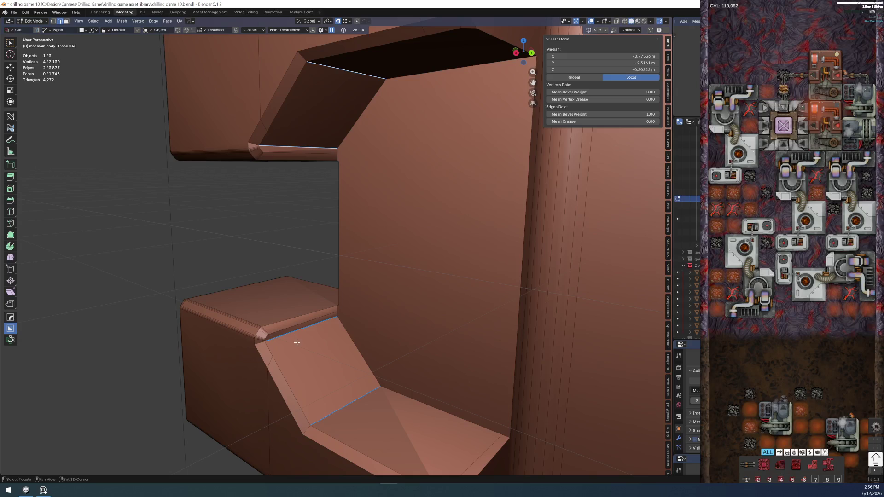
{"action": "left_click", "coordinate": [347, 410], "text": "shift"}
{"action": "mouse_move", "coordinate": [347, 409]}
{"action": "middle_mouse_down"}
{"action": "mouse_move", "coordinate": [352, 340]}
{"action": "mouse_move", "coordinate": [326, 330]}
{"action": "middle_mouse_up"}
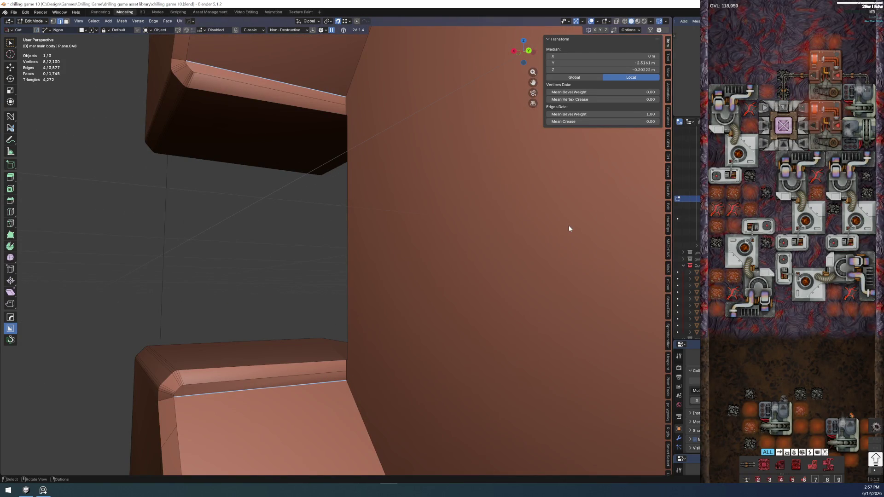
Set the bevel weight of the four inner-corner rim edges to 0 and inspect the corner
{"action": "key", "text": "BackSpace"}
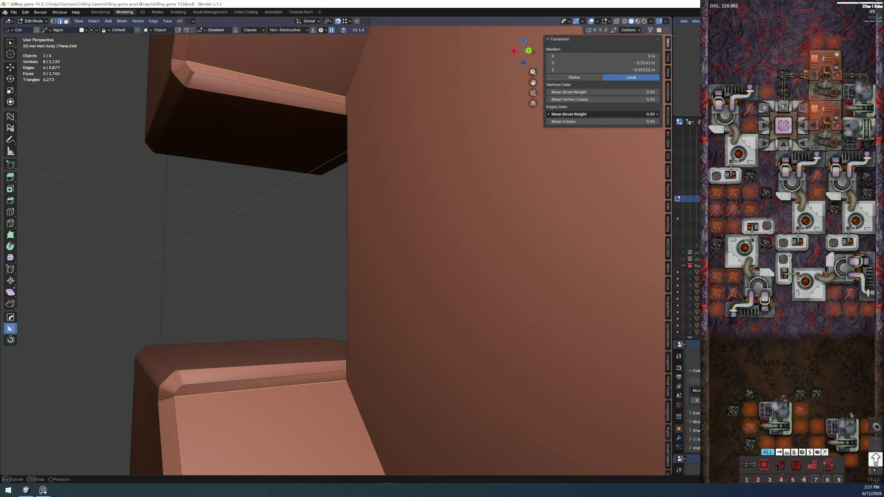
{"action": "key", "text": "Tab"}
{"action": "mouse_move", "coordinate": [304, 255]}
{"action": "middle_mouse_down"}
{"action": "mouse_move", "coordinate": [306, 335]}
{"action": "mouse_move", "coordinate": [331, 222]}
{"action": "mouse_move", "coordinate": [321, 251]}
{"action": "mouse_move", "coordinate": [318, 221]}
{"action": "middle_mouse_up"}
{"action": "key", "text": "Tab"}
{"action": "mouse_move", "coordinate": [325, 268]}
{"action": "middle_mouse_down"}
{"action": "mouse_move", "coordinate": [349, 299]}
{"action": "mouse_move", "coordinate": [375, 285]}
{"action": "mouse_move", "coordinate": [397, 291]}
{"action": "middle_mouse_up"}
{"action": "mouse_move", "coordinate": [350, 311]}
{"action": "middle_mouse_down"}
{"action": "mouse_move", "coordinate": [367, 310]}
{"action": "mouse_move", "coordinate": [355, 315]}
{"action": "mouse_move", "coordinate": [340, 285]}
{"action": "mouse_move", "coordinate": [444, 306]}
{"action": "mouse_move", "coordinate": [295, 372]}
{"action": "mouse_move", "coordinate": [258, 371]}
{"action": "mouse_move", "coordinate": [256, 384]}
{"action": "mouse_move", "coordinate": [277, 362]}
{"action": "mouse_move", "coordinate": [345, 336]}
{"action": "mouse_move", "coordinate": [235, 359]}
{"action": "mouse_move", "coordinate": [184, 352]}
{"action": "mouse_move", "coordinate": [179, 319]}
{"action": "middle_mouse_up"}
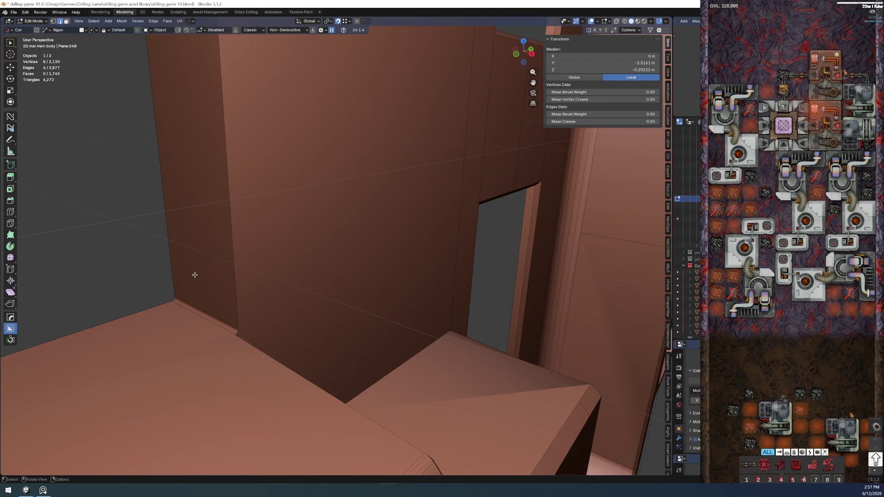
{"action": "key", "text": "KP_3"}
{"action": "scroll", "coordinate": [379, 329], "scroll_direction": "down", "scroll_amount": 3}
{"action": "mouse_move", "coordinate": [331, 301]}
{"action": "middle_mouse_down"}
{"action": "mouse_move", "coordinate": [212, 304]}
{"action": "mouse_move", "coordinate": [327, 272]}
{"action": "mouse_move", "coordinate": [267, 337]}
{"action": "middle_mouse_up"}
Select the floor trim strip faces and rebuild their bevel with MESHmachine Refuse
{"action": "key", "text": "3"}
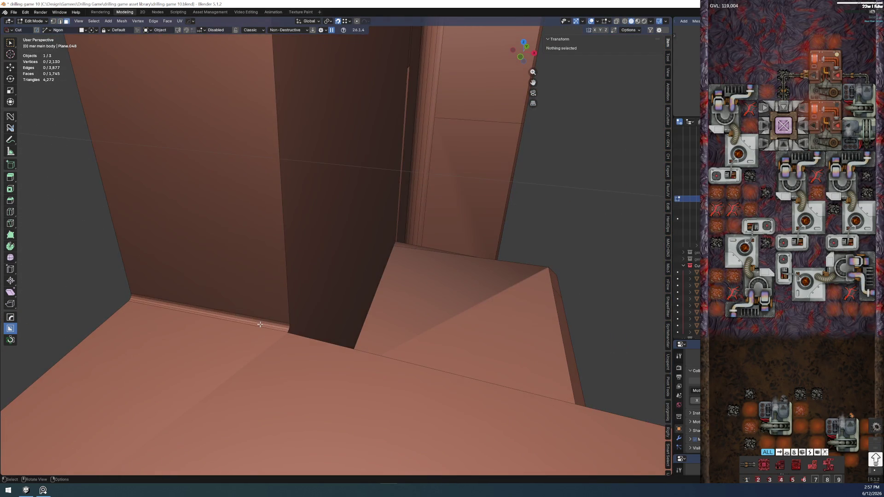
{"action": "left_click", "coordinate": [268, 322]}
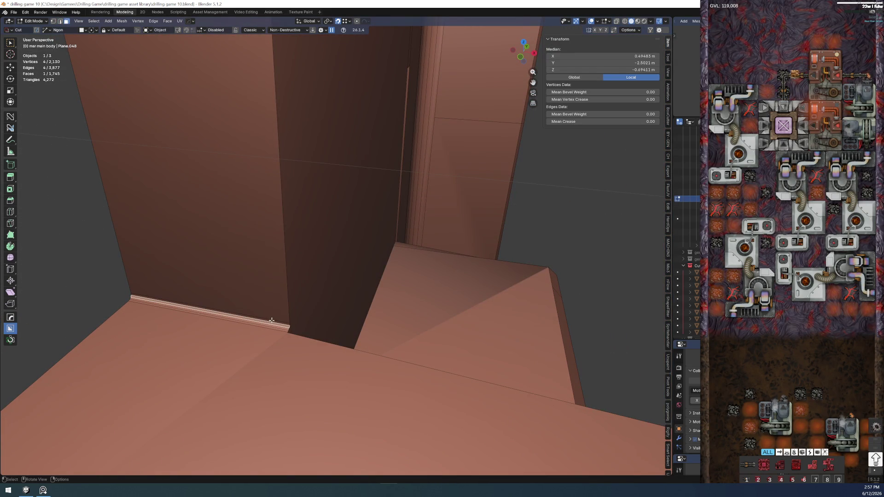
{"action": "left_click", "coordinate": [265, 327], "text": "ctrl"}
{"action": "key", "text": "y"}
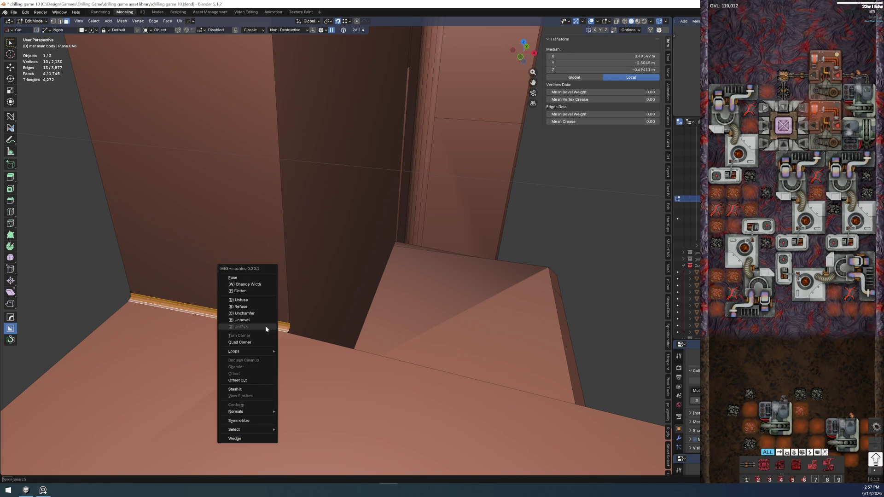
{"action": "left_click", "coordinate": [259, 305]}
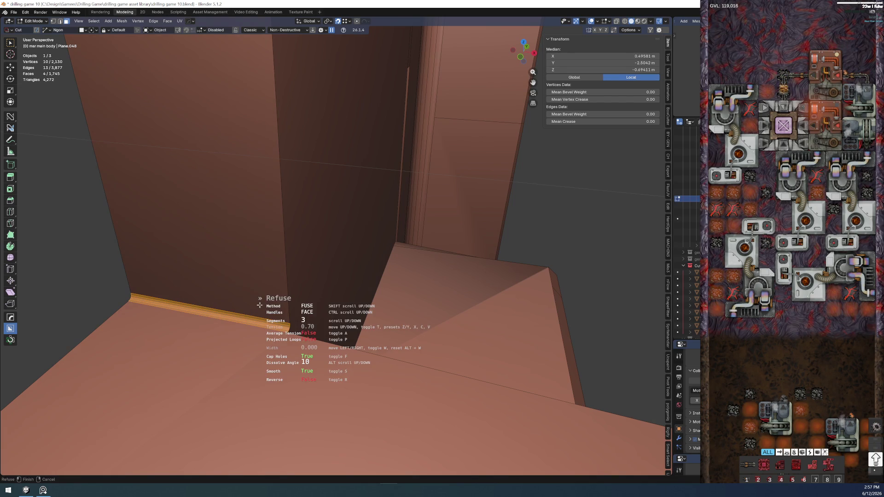
{"action": "left_click", "coordinate": [117, 307]}
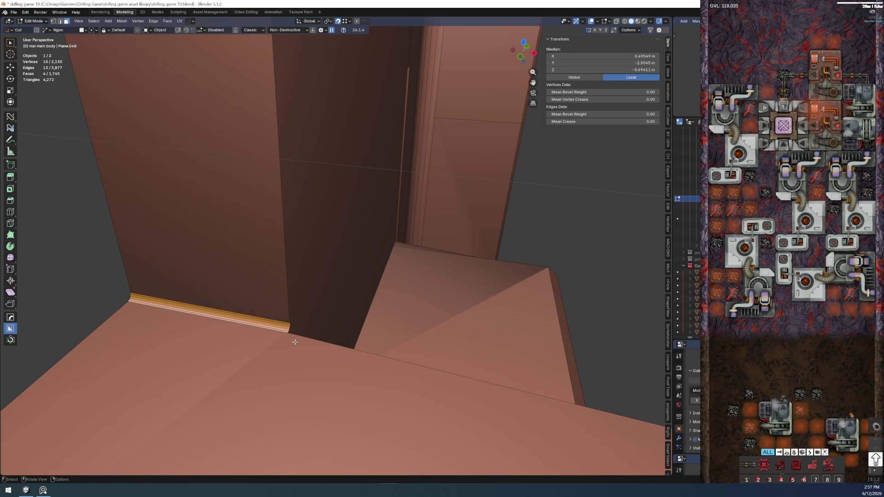
Unbevel the floor trim strip, then select the pink wall face
{"action": "key", "text": "y"}
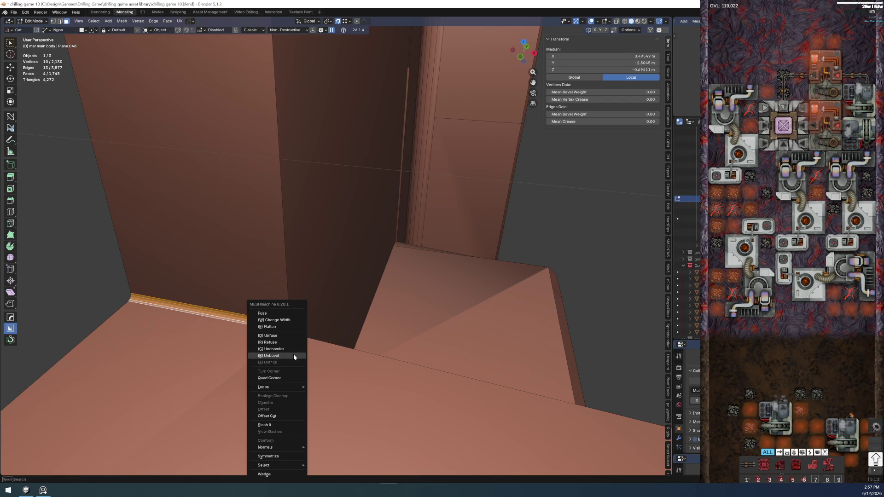
{"action": "left_click", "coordinate": [293, 355]}
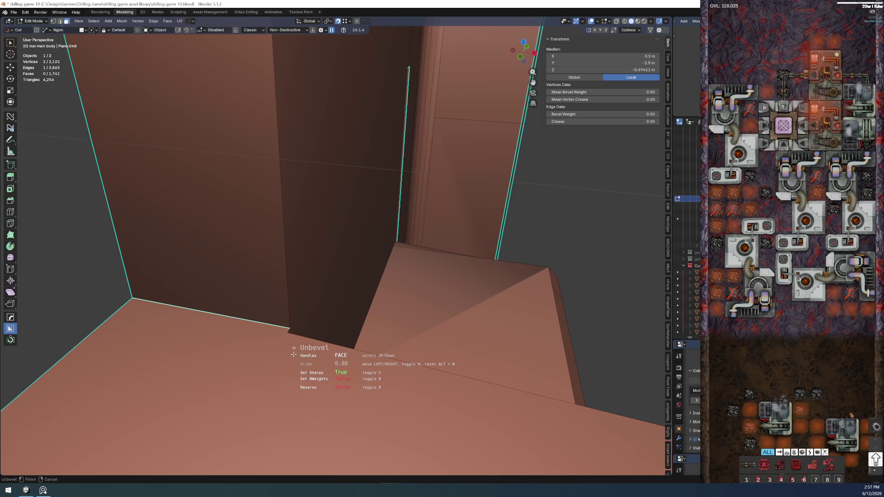
{"action": "left_click", "coordinate": [276, 285]}
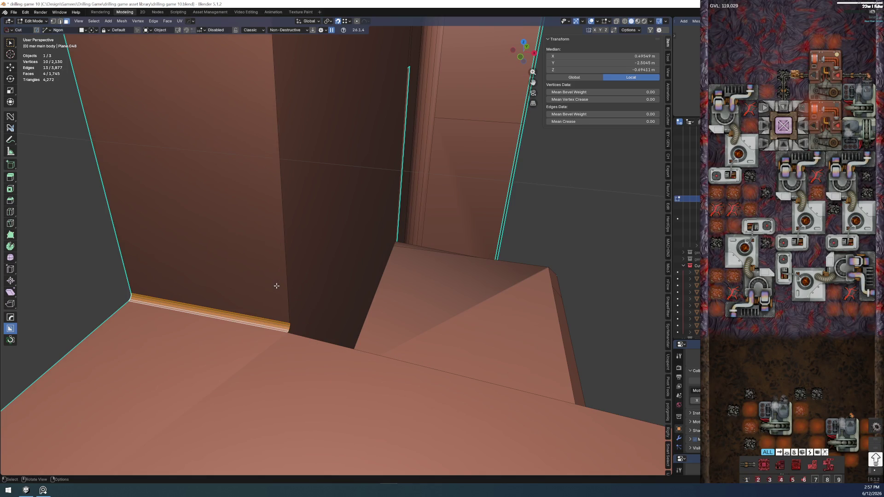
{"action": "mouse_move", "coordinate": [223, 320]}
{"action": "middle_mouse_down"}
{"action": "mouse_move", "coordinate": [207, 282]}
{"action": "mouse_move", "coordinate": [196, 281]}
{"action": "middle_mouse_up"}
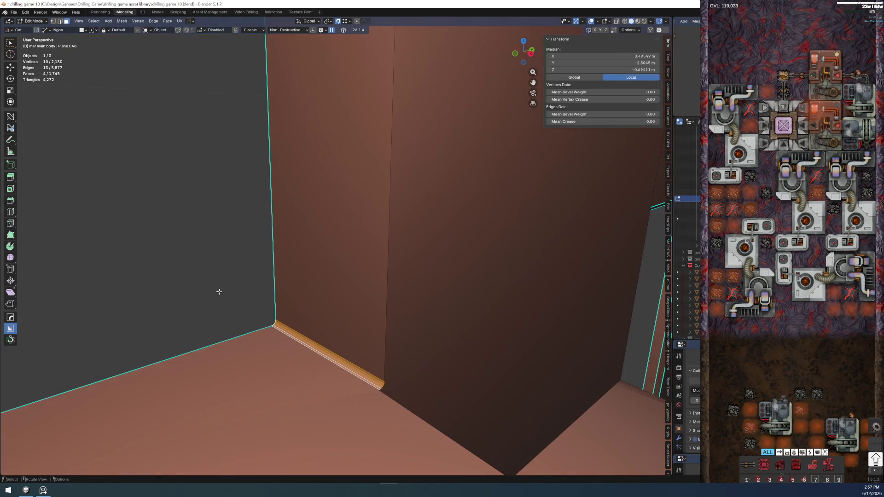
{"action": "mouse_move", "coordinate": [330, 343]}
{"action": "middle_mouse_down"}
{"action": "mouse_move", "coordinate": [323, 276]}
{"action": "mouse_move", "coordinate": [379, 331]}
{"action": "mouse_move", "coordinate": [365, 316]}
{"action": "mouse_move", "coordinate": [331, 338]}
{"action": "mouse_move", "coordinate": [316, 319]}
{"action": "mouse_move", "coordinate": [306, 214]}
{"action": "mouse_move", "coordinate": [280, 278]}
{"action": "mouse_move", "coordinate": [399, 266]}
{"action": "mouse_move", "coordinate": [339, 260]}
{"action": "mouse_move", "coordinate": [257, 313]}
{"action": "mouse_move", "coordinate": [250, 301]}
{"action": "middle_mouse_up"}
{"action": "left_click", "coordinate": [252, 316]}
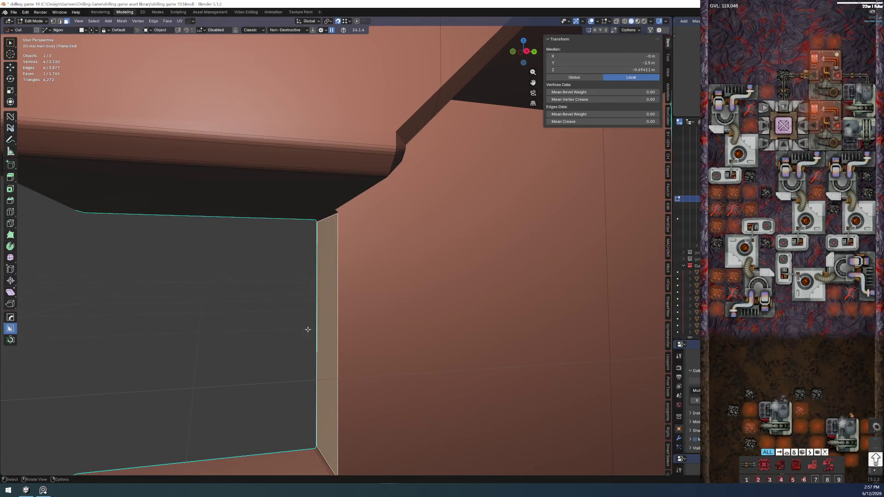
Snap the 3D cursor to the selected face and make it the transform pivot point
{"action": "key", "text": "shift+s"}
{"action": "left_click", "coordinate": [285, 329]}
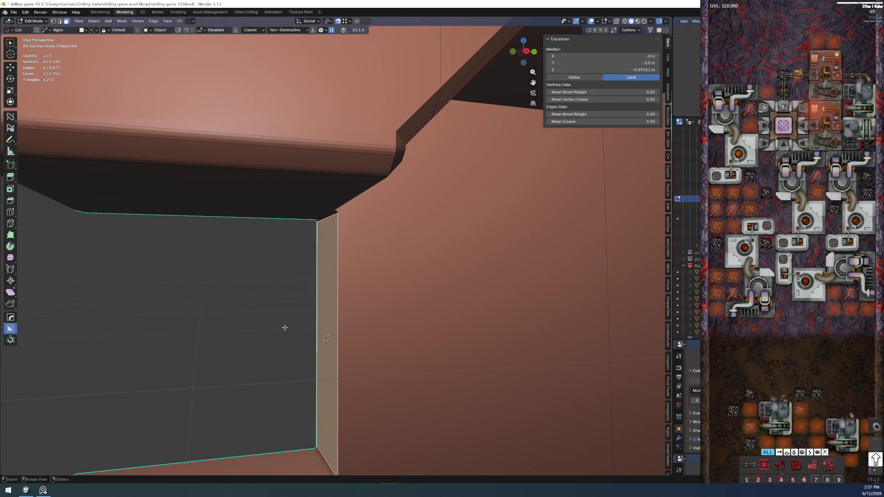
{"action": "left_click", "coordinate": [329, 22]}
{"action": "left_click", "coordinate": [340, 48]}
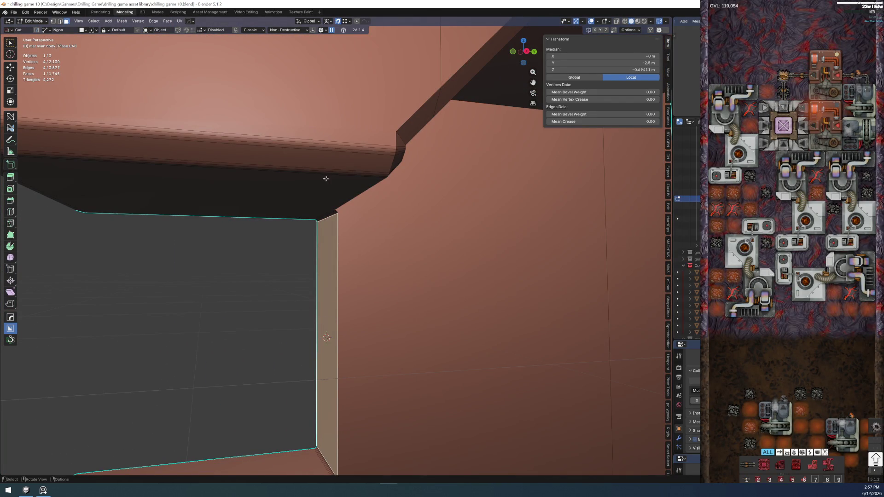
{"action": "middle_click_drag", "start_coordinate": [330, 137], "coordinate": [344, 191]}
Select the vertical corner strip faces and scale them to 0 along Y
{"action": "key", "text": "alt+a"}
{"action": "key", "text": "c"}
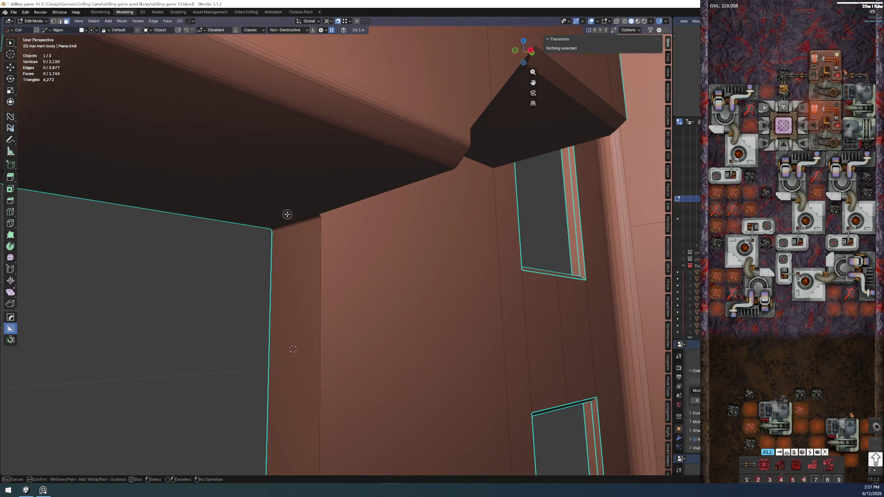
{"action": "left_click", "coordinate": [289, 220]}
{"action": "middle_click_drag", "start_coordinate": [290, 230], "coordinate": [310, 260]}
{"action": "left_click_drag", "start_coordinate": [319, 261], "coordinate": [288, 304]}
{"action": "middle_click", "coordinate": [288, 304]}
{"action": "key", "text": "Escape"}
{"action": "middle_click_drag", "start_coordinate": [288, 303], "coordinate": [282, 221]}
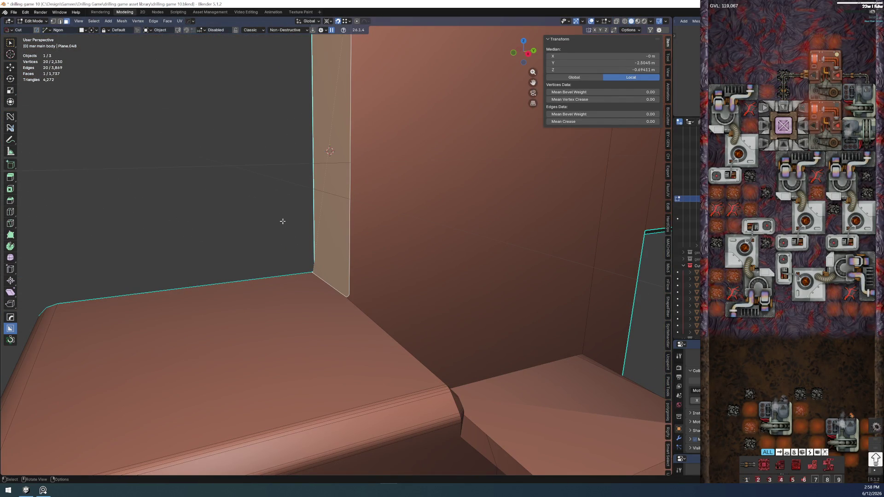
{"action": "key", "text": "s"}
{"action": "key", "text": "y"}
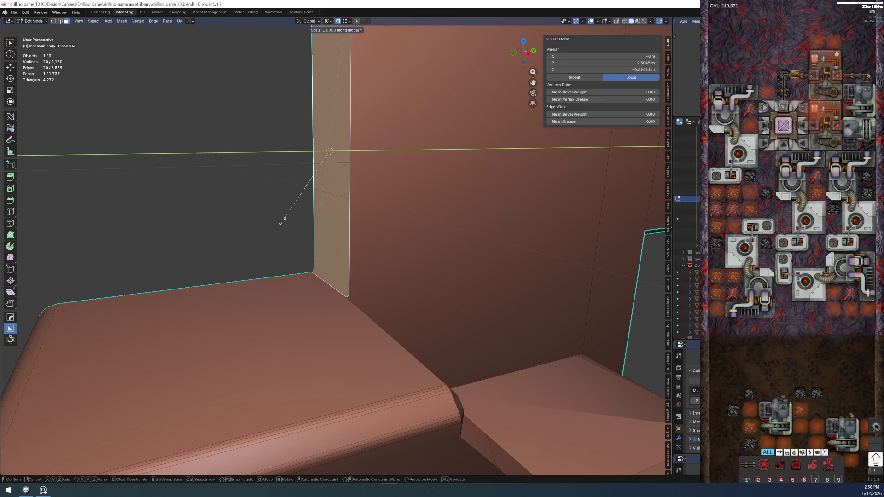
{"action": "key", "text": "Return"}
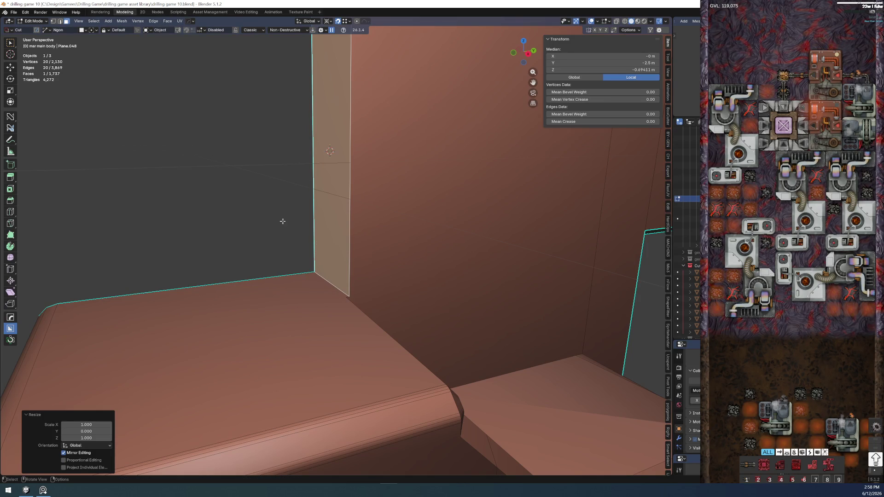
Merge all vertices of the mesh by distance
{"action": "key", "text": "1"}
{"action": "key", "text": "a"}
{"action": "key", "text": "m"}
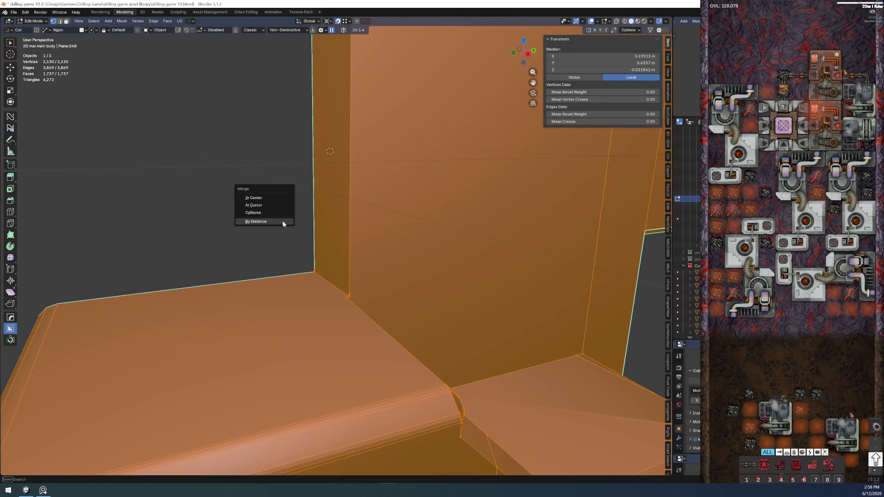
{"action": "left_click", "coordinate": [285, 222]}
Dissolve the extra vertices along the first corner edge's shortest path
{"action": "key", "text": "alt+a"}
{"action": "mouse_move", "coordinate": [332, 333]}
{"action": "middle_mouse_down"}
{"action": "mouse_move", "coordinate": [357, 341]}
{"action": "mouse_move", "coordinate": [380, 417]}
{"action": "middle_mouse_up"}
{"action": "mouse_move", "coordinate": [380, 387]}
{"action": "middle_mouse_down"}
{"action": "mouse_move", "coordinate": [324, 188]}
{"action": "mouse_move", "coordinate": [325, 274]}
{"action": "mouse_move", "coordinate": [329, 260]}
{"action": "middle_mouse_up"}
{"action": "left_click", "coordinate": [328, 250]}
{"action": "left_click", "coordinate": [325, 219], "text": "ctrl"}
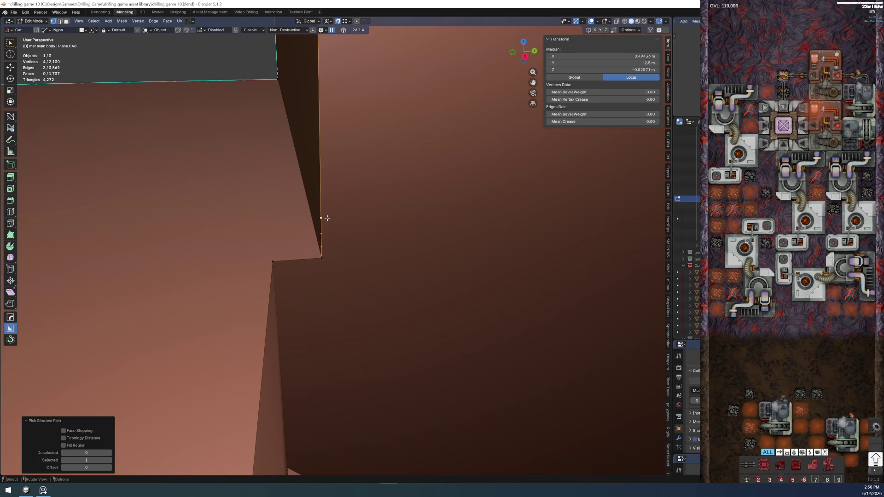
{"action": "key", "text": "ctrl+x"}
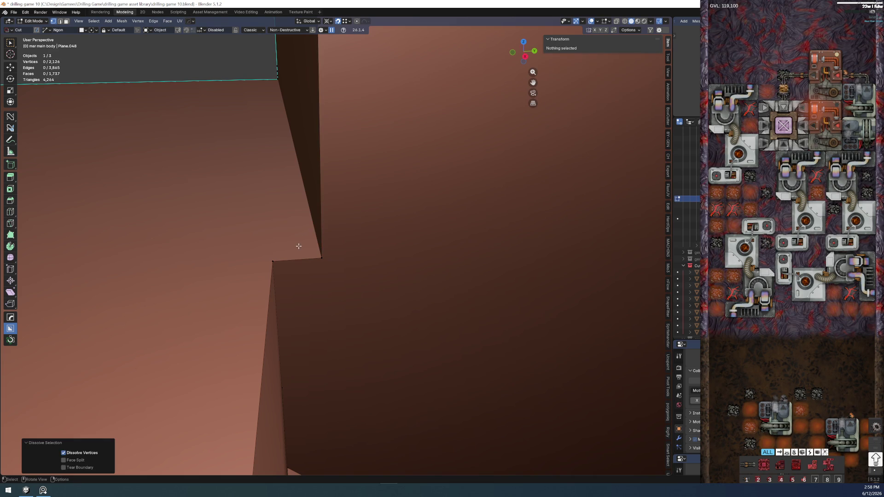
Symmetrize the mesh across the X axis and dissolve the vertical edge's stray vertices
{"action": "mouse_move", "coordinate": [298, 247]}
{"action": "middle_mouse_down"}
{"action": "mouse_move", "coordinate": [272, 251]}
{"action": "mouse_move", "coordinate": [305, 207]}
{"action": "mouse_move", "coordinate": [380, 201]}
{"action": "mouse_move", "coordinate": [274, 312]}
{"action": "mouse_move", "coordinate": [292, 311]}
{"action": "mouse_move", "coordinate": [276, 350]}
{"action": "mouse_move", "coordinate": [328, 327]}
{"action": "mouse_move", "coordinate": [380, 262]}
{"action": "mouse_move", "coordinate": [369, 243]}
{"action": "middle_mouse_up"}
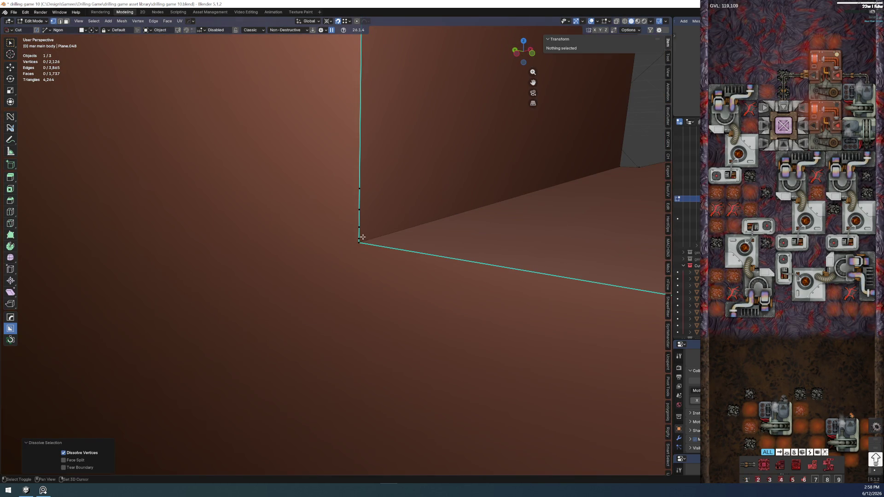
{"action": "left_click", "coordinate": [362, 237]}
{"action": "left_click", "coordinate": [360, 189], "text": "ctrl"}
{"action": "key", "text": "alt+x"}
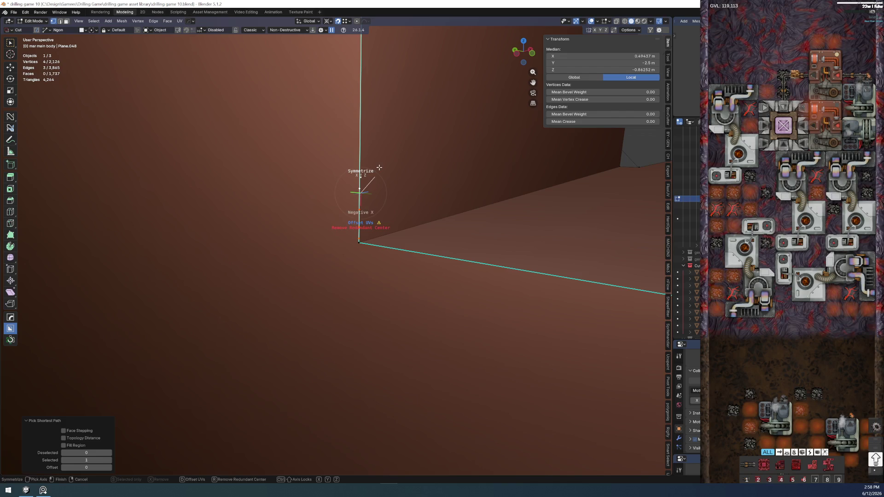
{"action": "left_click", "coordinate": [379, 167]}
{"action": "key", "text": "ctrl+x"}
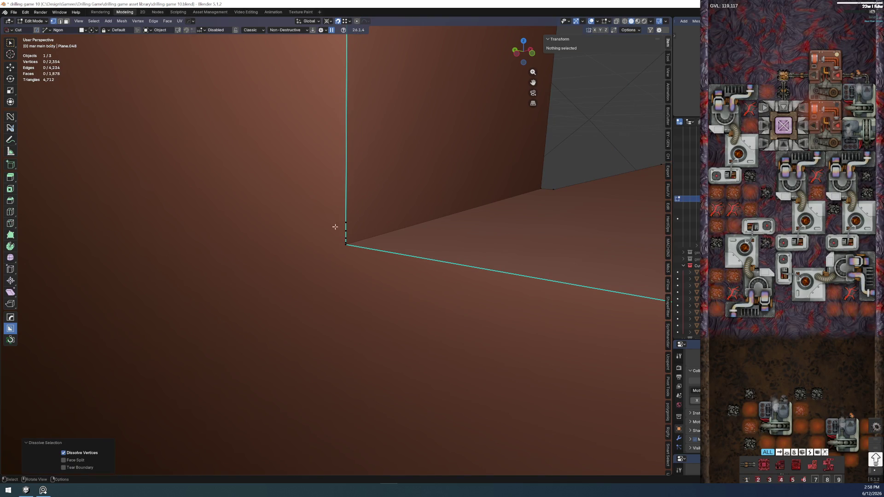
{"action": "key", "text": "Escape"}
{"action": "left_click", "coordinate": [11, 44]}
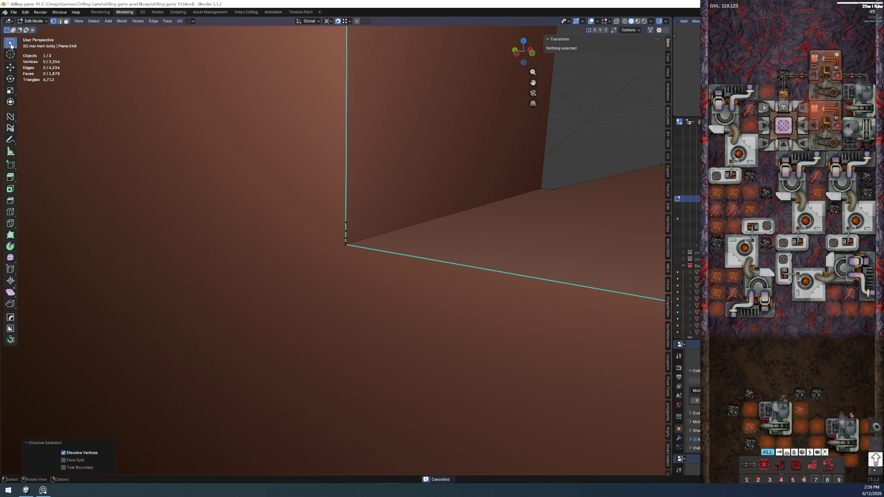
Dissolve the stray vertices along the vertical edges at two more corners
{"action": "left_click", "coordinate": [346, 243]}
{"action": "left_click", "coordinate": [346, 222], "text": "shift"}
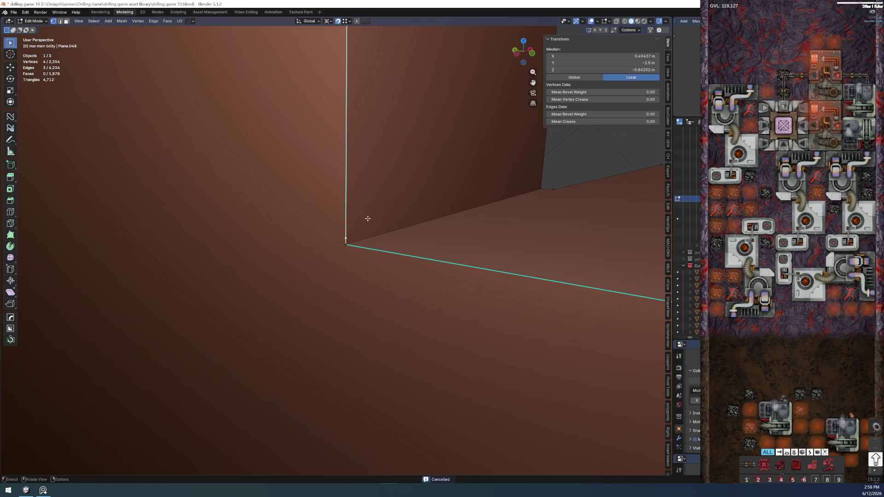
{"action": "key", "text": "ctrl+x"}
{"action": "mouse_move", "coordinate": [368, 218]}
{"action": "middle_mouse_down"}
{"action": "mouse_move", "coordinate": [355, 195]}
{"action": "mouse_move", "coordinate": [365, 223]}
{"action": "mouse_move", "coordinate": [361, 321]}
{"action": "mouse_move", "coordinate": [371, 339]}
{"action": "mouse_move", "coordinate": [313, 227]}
{"action": "mouse_move", "coordinate": [309, 241]}
{"action": "middle_mouse_up"}
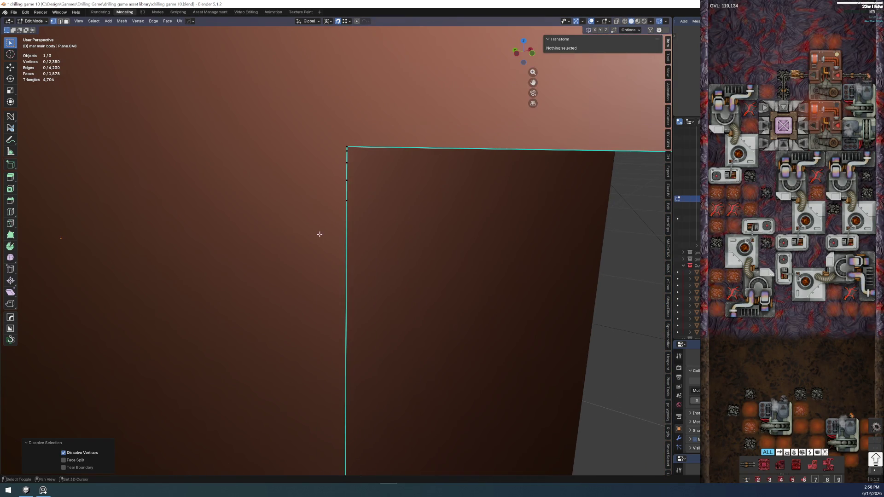
{"action": "left_click", "coordinate": [347, 163]}
{"action": "left_click", "coordinate": [347, 200], "text": "ctrl"}
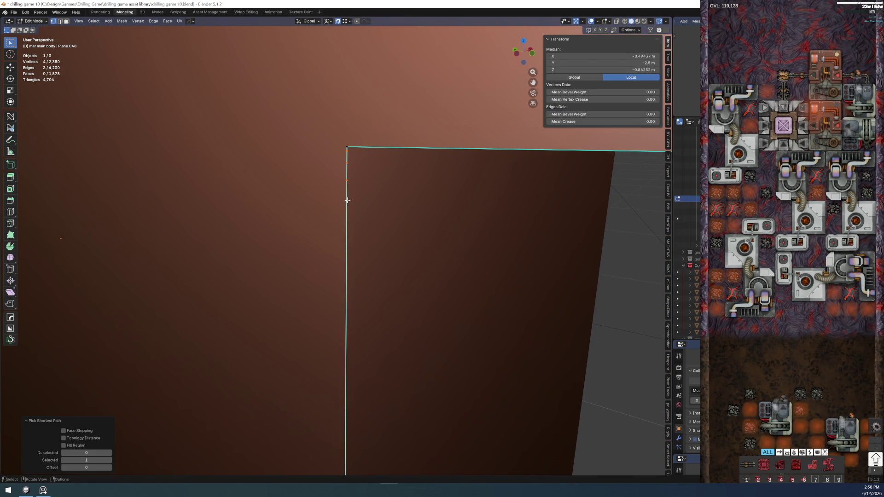
{"action": "key", "text": "ctrl+x"}
{"action": "mouse_move", "coordinate": [465, 216]}
{"action": "middle_mouse_down"}
{"action": "mouse_move", "coordinate": [363, 212]}
{"action": "mouse_move", "coordinate": [201, 231]}
{"action": "mouse_move", "coordinate": [291, 220]}
{"action": "middle_mouse_up"}
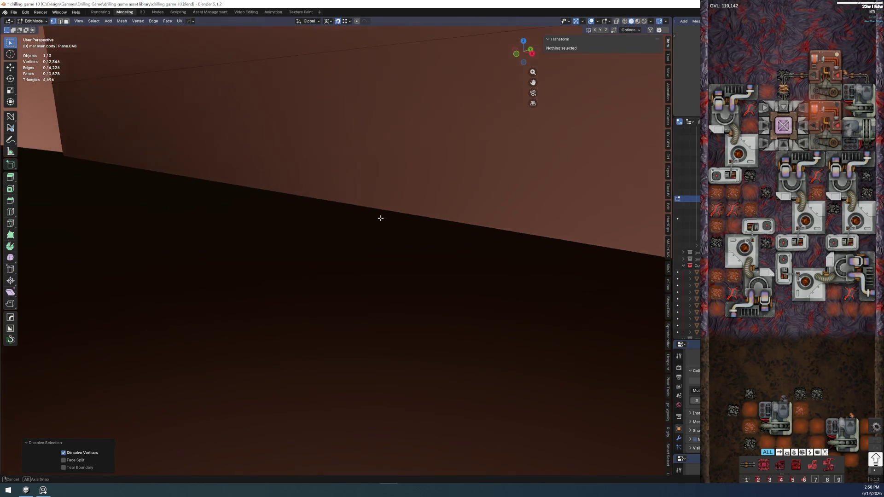
Slide the corner vertex on the first side of the cutout along Y onto the corner
{"action": "middle_click_drag", "start_coordinate": [313, 131], "coordinate": [296, 105]}
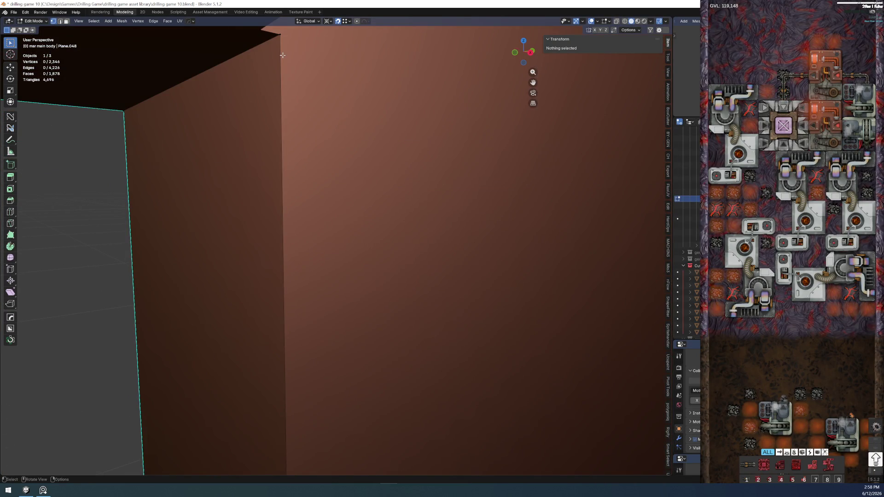
{"action": "scroll", "coordinate": [271, 70], "scroll_direction": "down", "scroll_amount": 3}
{"action": "mouse_move", "coordinate": [271, 70]}
{"action": "middle_mouse_down"}
{"action": "mouse_move", "coordinate": [296, 183]}
{"action": "mouse_move", "coordinate": [292, 205]}
{"action": "mouse_move", "coordinate": [286, 198]}
{"action": "mouse_move", "coordinate": [277, 209]}
{"action": "middle_mouse_up"}
{"action": "scroll", "coordinate": [277, 209], "scroll_direction": "up", "scroll_amount": 4}
{"action": "middle_click_drag", "start_coordinate": [282, 141], "coordinate": [250, 176]}
{"action": "mouse_move", "coordinate": [198, 189]}
{"action": "middle_mouse_down"}
{"action": "mouse_move", "coordinate": [237, 158]}
{"action": "mouse_move", "coordinate": [305, 133]}
{"action": "mouse_move", "coordinate": [234, 154]}
{"action": "mouse_move", "coordinate": [227, 170]}
{"action": "mouse_move", "coordinate": [254, 196]}
{"action": "mouse_move", "coordinate": [250, 170]}
{"action": "mouse_move", "coordinate": [306, 142]}
{"action": "mouse_move", "coordinate": [282, 164]}
{"action": "mouse_move", "coordinate": [258, 164]}
{"action": "mouse_move", "coordinate": [286, 142]}
{"action": "mouse_move", "coordinate": [206, 245]}
{"action": "mouse_move", "coordinate": [213, 223]}
{"action": "mouse_move", "coordinate": [278, 233]}
{"action": "mouse_move", "coordinate": [339, 209]}
{"action": "mouse_move", "coordinate": [329, 187]}
{"action": "mouse_move", "coordinate": [391, 185]}
{"action": "mouse_move", "coordinate": [332, 192]}
{"action": "mouse_move", "coordinate": [465, 161]}
{"action": "middle_mouse_up"}
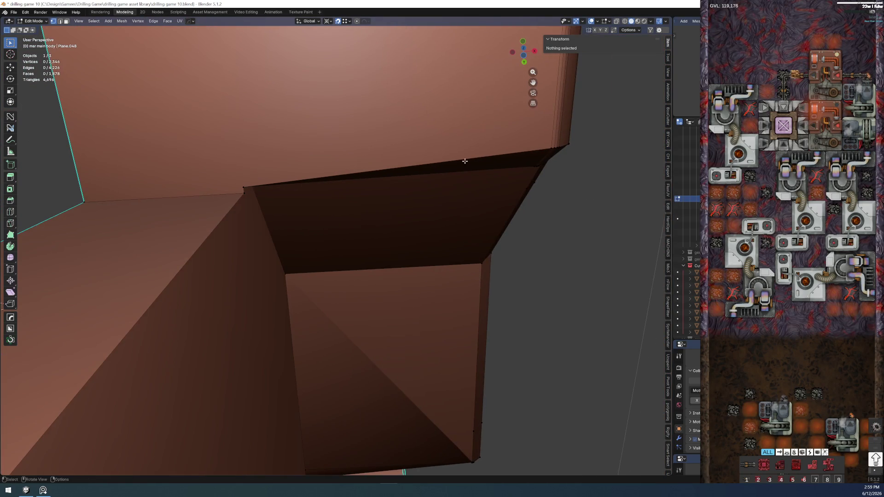
{"action": "left_click", "coordinate": [544, 147]}
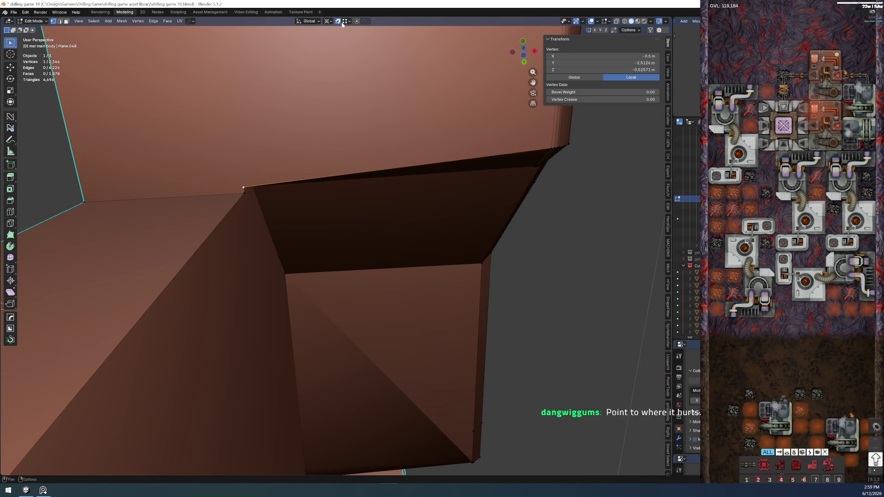
{"action": "key", "text": "g"}
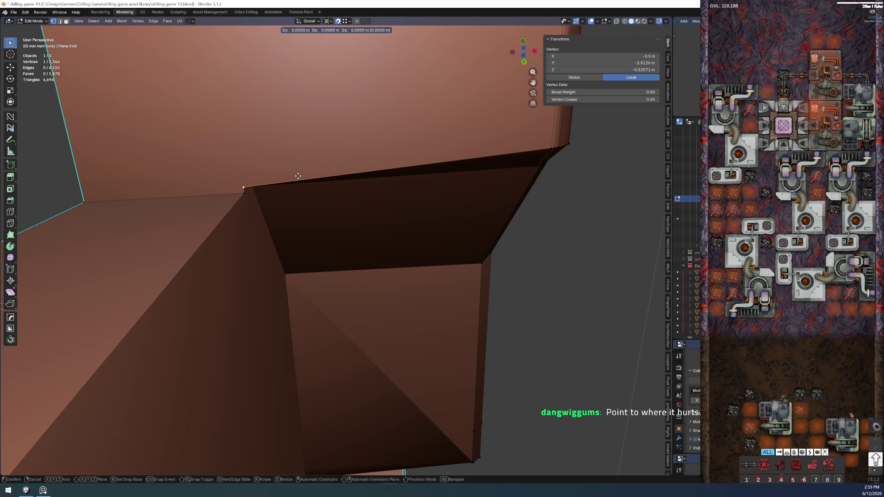
{"action": "key", "text": "y"}
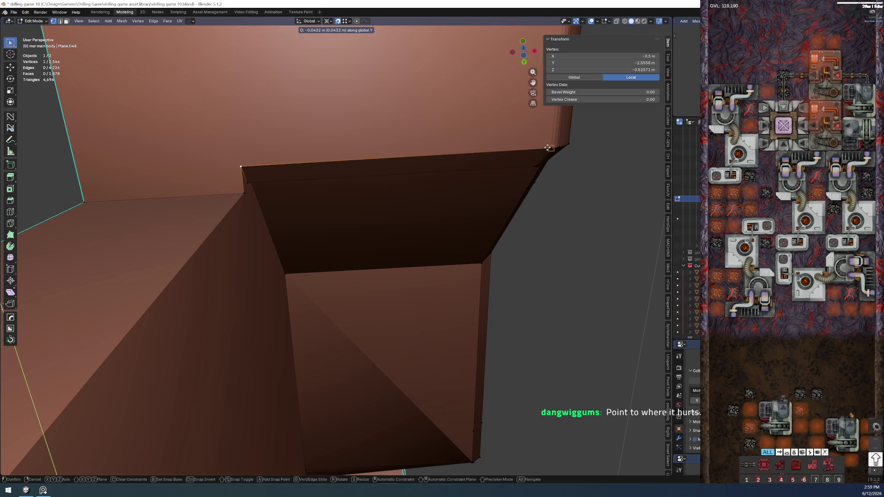
{"action": "left_click", "coordinate": [548, 147]}
Move the matching vertex on the opposite side 0.043 m along Y
{"action": "mouse_move", "coordinate": [482, 211]}
{"action": "middle_mouse_down"}
{"action": "mouse_move", "coordinate": [309, 257]}
{"action": "mouse_move", "coordinate": [245, 306]}
{"action": "mouse_move", "coordinate": [362, 204]}
{"action": "middle_mouse_up"}
{"action": "mouse_move", "coordinate": [375, 265]}
{"action": "middle_mouse_down"}
{"action": "mouse_move", "coordinate": [442, 315]}
{"action": "mouse_move", "coordinate": [438, 278]}
{"action": "mouse_move", "coordinate": [446, 301]}
{"action": "middle_mouse_up"}
{"action": "left_click", "coordinate": [432, 270]}
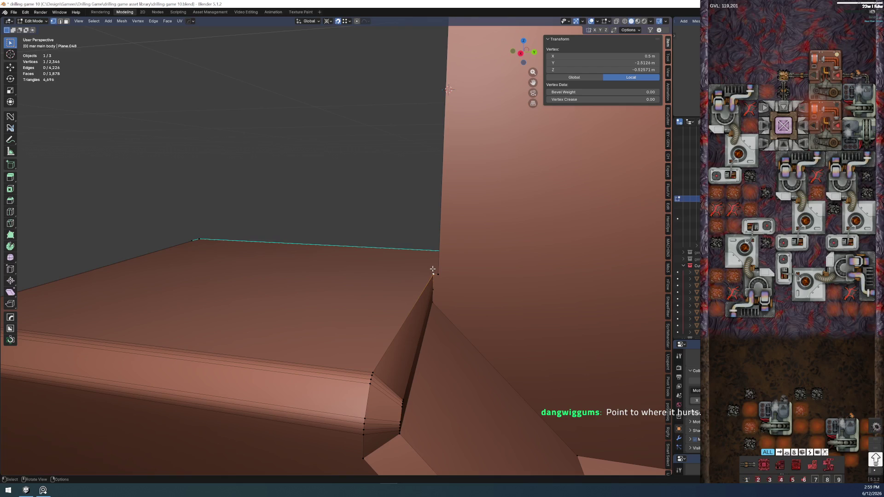
{"action": "key", "text": "g"}
{"action": "key", "text": "y"}
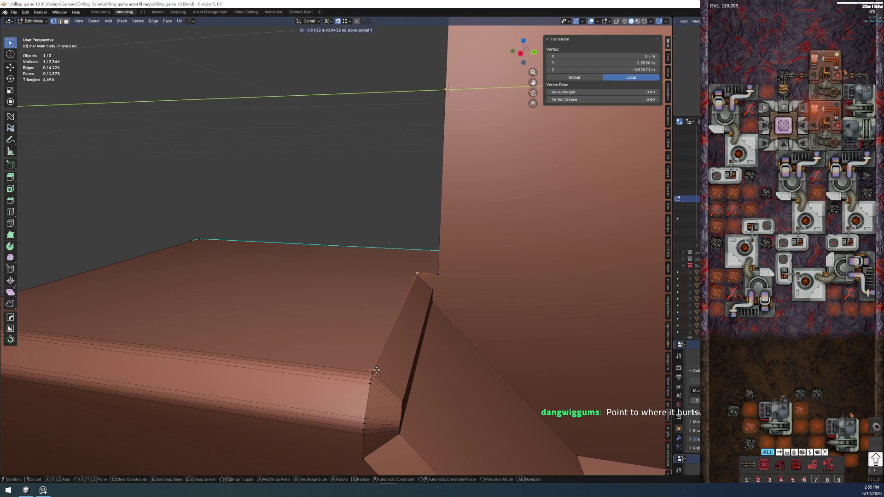
{"action": "left_click", "coordinate": [382, 343]}
{"action": "middle_click_drag", "start_coordinate": [382, 344], "coordinate": [412, 310]}
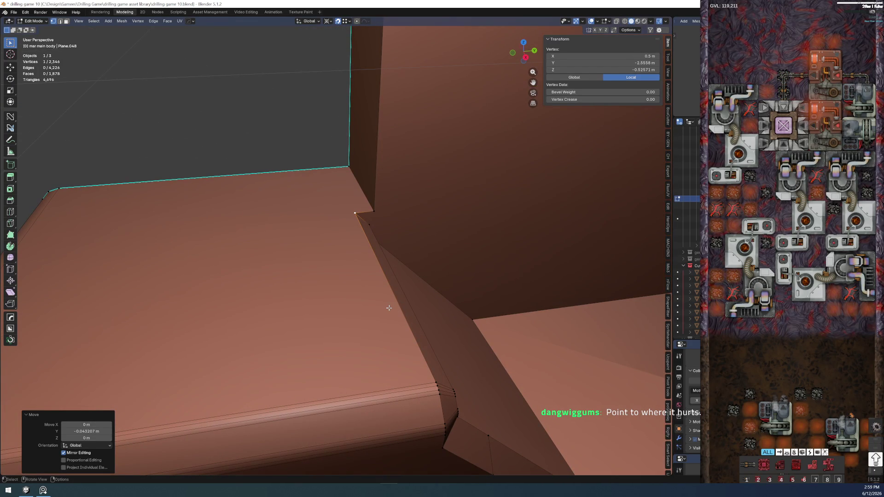
{"action": "middle_click_drag", "start_coordinate": [334, 236], "coordinate": [269, 155]}
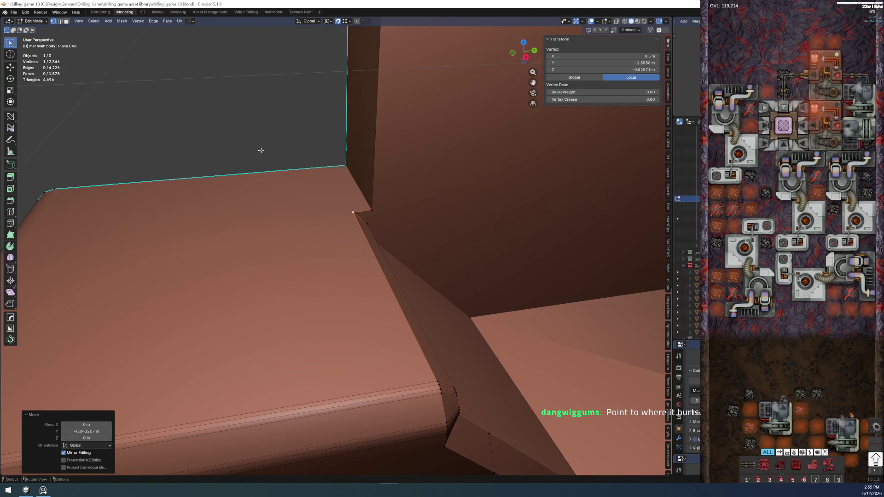
Cut an axis-locked straight knife line from the rim's corner vertex to the opposite vertex
{"action": "key", "text": "2"}
{"action": "left_click", "coordinate": [286, 170]}
{"action": "left_click", "coordinate": [352, 209]}
{"action": "mouse_move", "coordinate": [329, 221]}
{"action": "middle_mouse_down"}
{"action": "mouse_move", "coordinate": [296, 292]}
{"action": "mouse_move", "coordinate": [336, 288]}
{"action": "middle_mouse_up"}
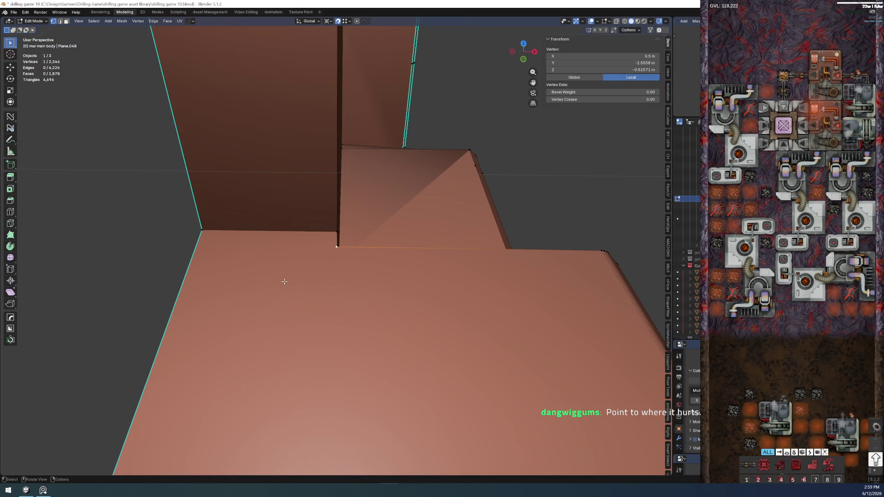
{"action": "key", "text": "k"}
{"action": "key", "text": "x"}
{"action": "left_click", "coordinate": [337, 246]}
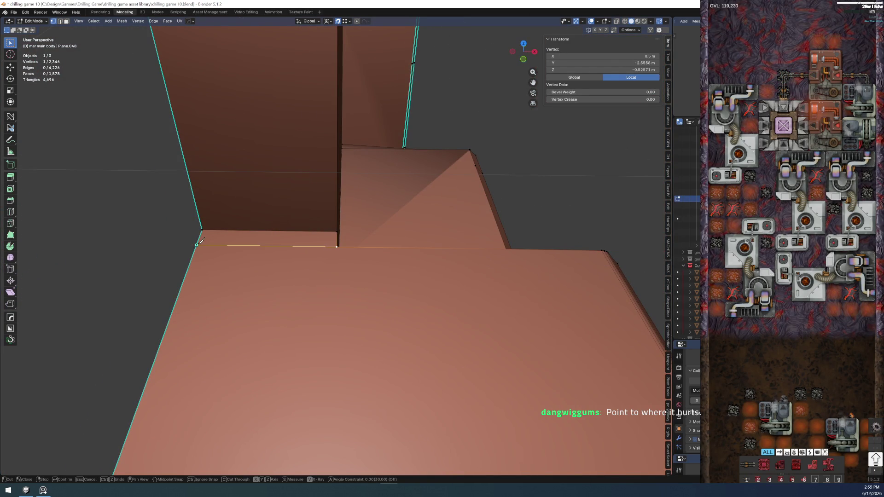
Confirm the earlier cut, then knife a vertical cut from the cutout corner vertex down to the lower vertex
{"action": "key", "text": "Return"}
{"action": "mouse_move", "coordinate": [337, 246]}
{"action": "middle_mouse_down"}
{"action": "mouse_move", "coordinate": [217, 213]}
{"action": "mouse_move", "coordinate": [215, 253]}
{"action": "mouse_move", "coordinate": [156, 244]}
{"action": "mouse_move", "coordinate": [239, 328]}
{"action": "mouse_move", "coordinate": [256, 182]}
{"action": "middle_mouse_up"}
{"action": "scroll", "coordinate": [290, 289], "scroll_direction": "up", "scroll_amount": 2}
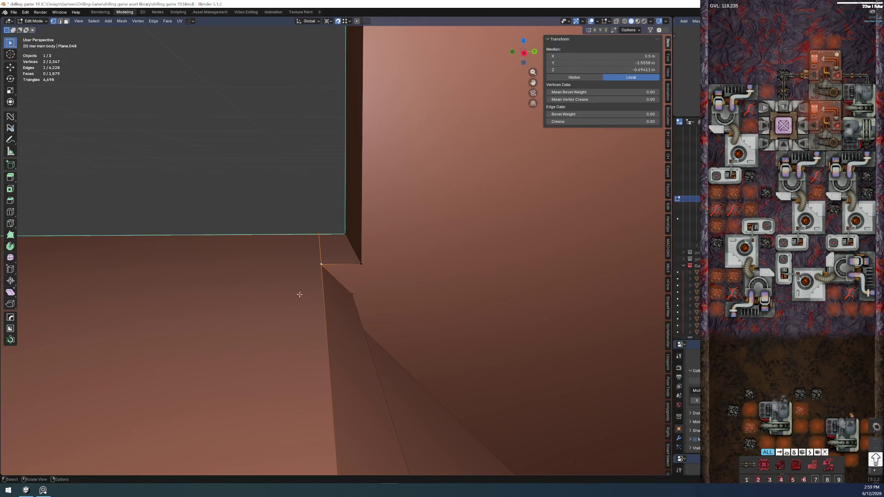
{"action": "mouse_move", "coordinate": [311, 299]}
{"action": "middle_mouse_down"}
{"action": "mouse_move", "coordinate": [325, 177]}
{"action": "mouse_move", "coordinate": [414, 189]}
{"action": "mouse_move", "coordinate": [373, 284]}
{"action": "mouse_move", "coordinate": [307, 262]}
{"action": "mouse_move", "coordinate": [316, 167]}
{"action": "middle_mouse_up"}
{"action": "left_click", "coordinate": [323, 146]}
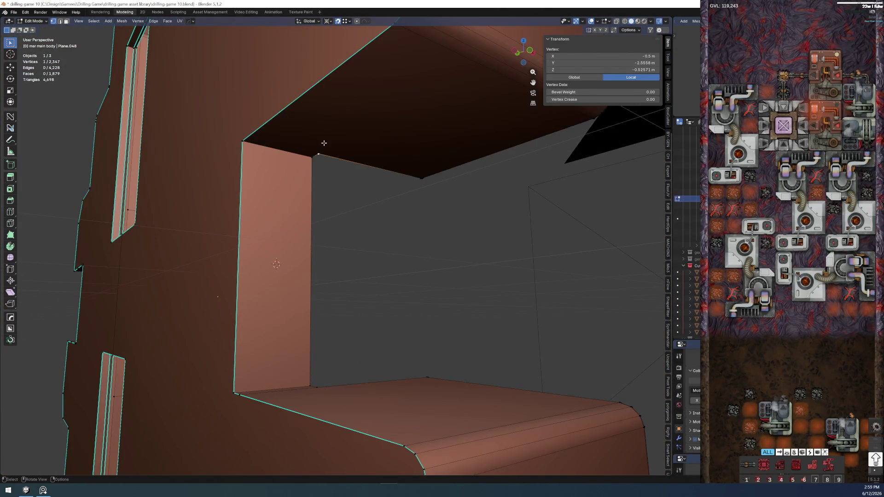
{"action": "mouse_move", "coordinate": [241, 126]}
{"action": "middle_mouse_down"}
{"action": "mouse_move", "coordinate": [180, 138]}
{"action": "mouse_move", "coordinate": [181, 150]}
{"action": "mouse_move", "coordinate": [158, 97]}
{"action": "middle_mouse_up"}
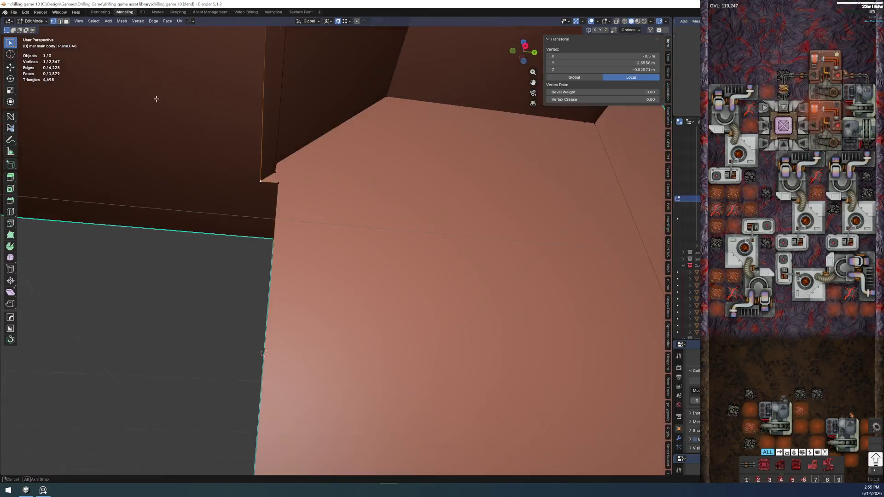
{"action": "key", "text": "k"}
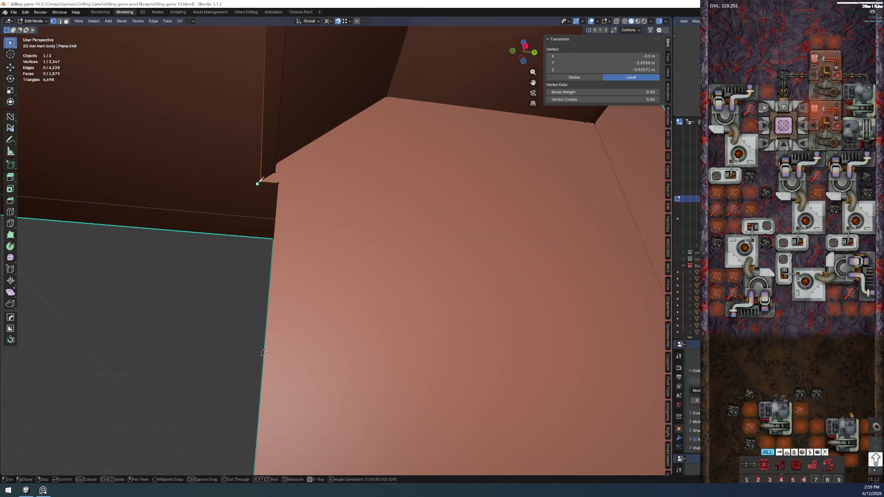
{"action": "key", "text": "x"}
{"action": "left_click", "coordinate": [260, 237]}
{"action": "key", "text": "Return"}
Nudge the wall face at the cutout corner 0.0126 m along Y
{"action": "mouse_move", "coordinate": [259, 237]}
{"action": "middle_mouse_down"}
{"action": "mouse_move", "coordinate": [221, 266]}
{"action": "mouse_move", "coordinate": [247, 216]}
{"action": "mouse_move", "coordinate": [213, 231]}
{"action": "mouse_move", "coordinate": [240, 202]}
{"action": "mouse_move", "coordinate": [257, 239]}
{"action": "mouse_move", "coordinate": [332, 317]}
{"action": "mouse_move", "coordinate": [269, 226]}
{"action": "middle_mouse_up"}
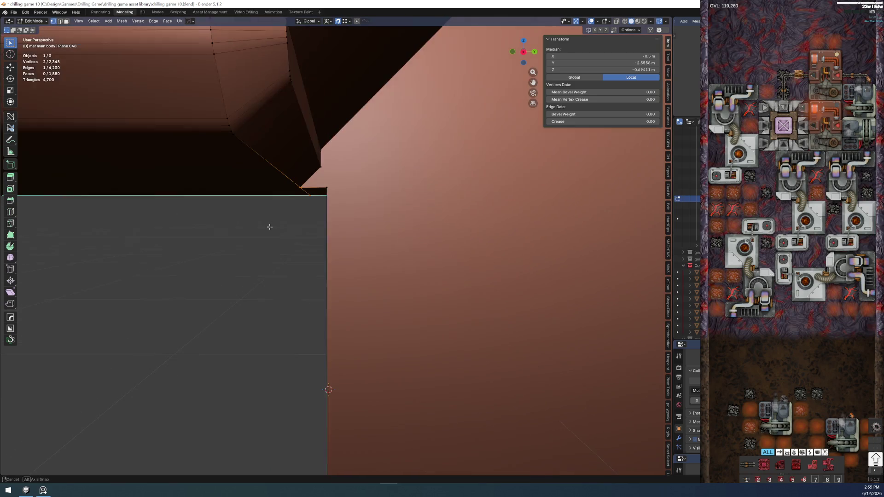
{"action": "left_click", "coordinate": [316, 170]}
{"action": "mouse_move", "coordinate": [311, 196]}
{"action": "middle_mouse_down"}
{"action": "mouse_move", "coordinate": [304, 233]}
{"action": "mouse_move", "coordinate": [320, 227]}
{"action": "middle_mouse_up"}
{"action": "key", "text": "3"}
{"action": "left_click", "coordinate": [256, 252]}
{"action": "middle_click_drag", "start_coordinate": [257, 251], "coordinate": [247, 259]}
{"action": "mouse_move", "coordinate": [321, 164]}
{"action": "middle_mouse_down"}
{"action": "mouse_move", "coordinate": [334, 133]}
{"action": "mouse_move", "coordinate": [339, 150]}
{"action": "middle_mouse_up"}
{"action": "key", "text": "g"}
{"action": "key", "text": "y"}
{"action": "left_click", "coordinate": [335, 130]}
Join pairs of corner vertices with new edges using J
{"action": "key", "text": "1"}
{"action": "left_click", "coordinate": [336, 148], "text": "shift"}
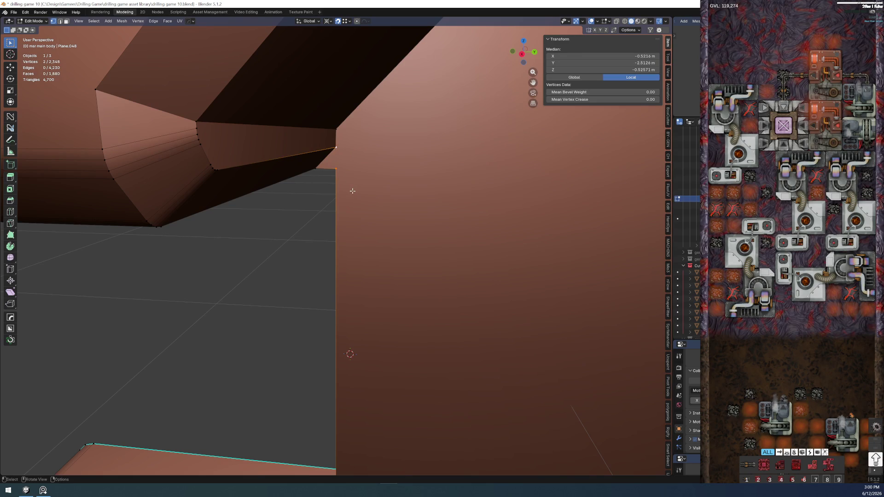
{"action": "key", "text": "j"}
{"action": "left_click", "coordinate": [286, 247]}
{"action": "mouse_move", "coordinate": [286, 247]}
{"action": "middle_mouse_down"}
{"action": "mouse_move", "coordinate": [300, 266]}
{"action": "mouse_move", "coordinate": [347, 142]}
{"action": "mouse_move", "coordinate": [362, 331]}
{"action": "middle_mouse_up"}
{"action": "left_click", "coordinate": [361, 331]}
{"action": "left_click", "coordinate": [368, 343], "text": "shift"}
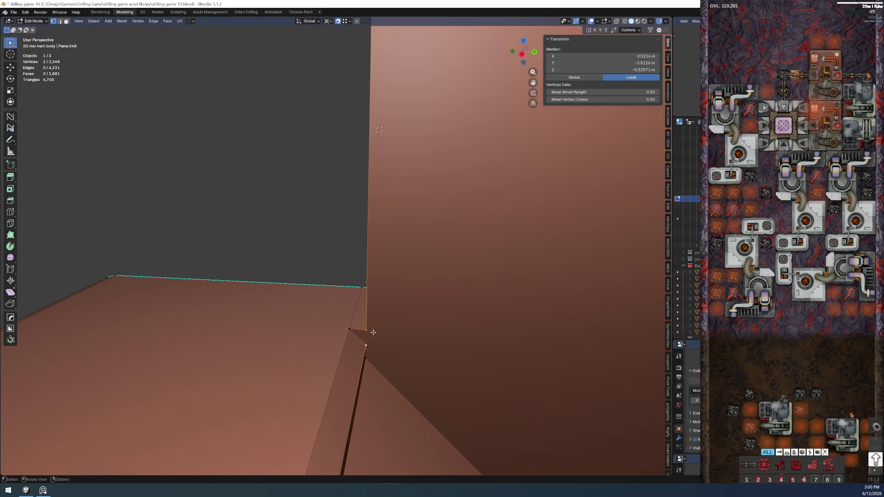
{"action": "key", "text": "j"}
{"action": "mouse_move", "coordinate": [292, 225]}
{"action": "middle_mouse_down"}
{"action": "mouse_move", "coordinate": [379, 241]}
{"action": "mouse_move", "coordinate": [292, 310]}
{"action": "mouse_move", "coordinate": [331, 298]}
{"action": "mouse_move", "coordinate": [327, 324]}
{"action": "middle_mouse_up"}
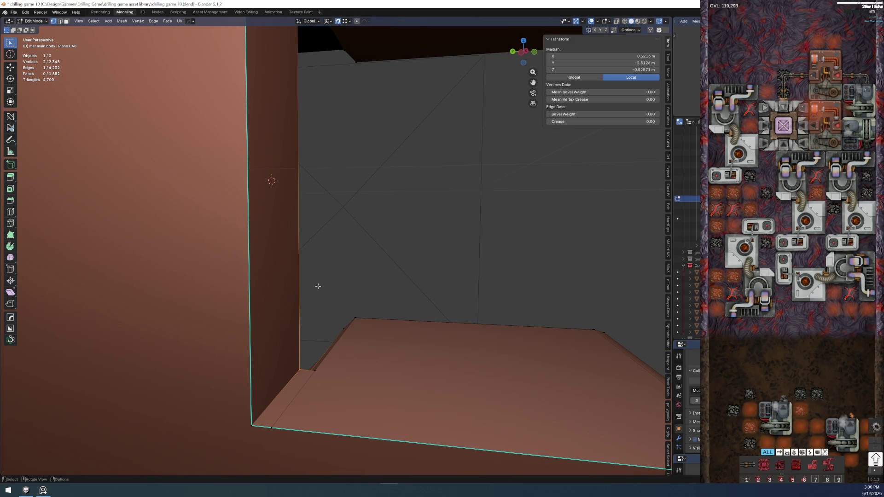
{"action": "mouse_move", "coordinate": [318, 286]}
{"action": "middle_mouse_down"}
{"action": "mouse_move", "coordinate": [110, 267]}
{"action": "mouse_move", "coordinate": [244, 242]}
{"action": "mouse_move", "coordinate": [374, 346]}
{"action": "middle_mouse_up"}
Select the small triangle faces at both opposite corners of the cutout rim
{"action": "key", "text": "3"}
{"action": "left_click", "coordinate": [371, 352]}
{"action": "mouse_move", "coordinate": [349, 217]}
{"action": "middle_mouse_down"}
{"action": "mouse_move", "coordinate": [352, 130]}
{"action": "mouse_move", "coordinate": [286, 227]}
{"action": "mouse_move", "coordinate": [334, 220]}
{"action": "middle_mouse_up"}
{"action": "left_click", "coordinate": [335, 134], "text": "shift"}
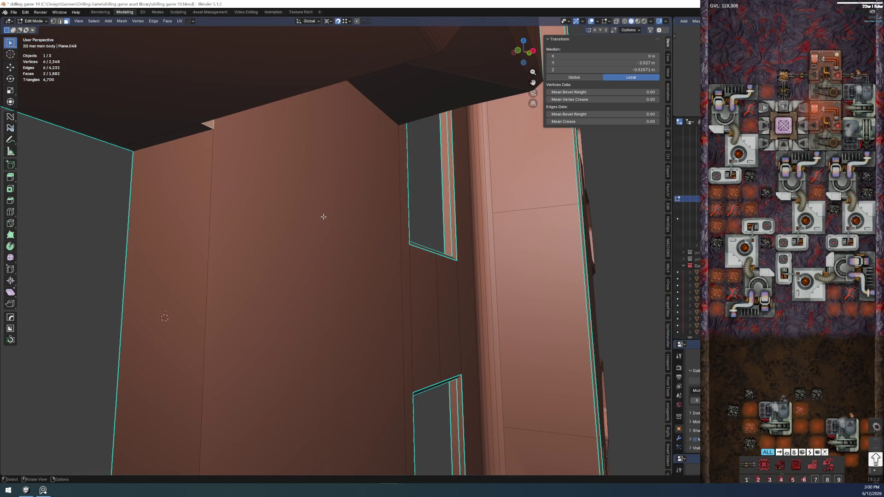
{"action": "key", "text": "alt+e"}
{"action": "left_click", "coordinate": [310, 237]}
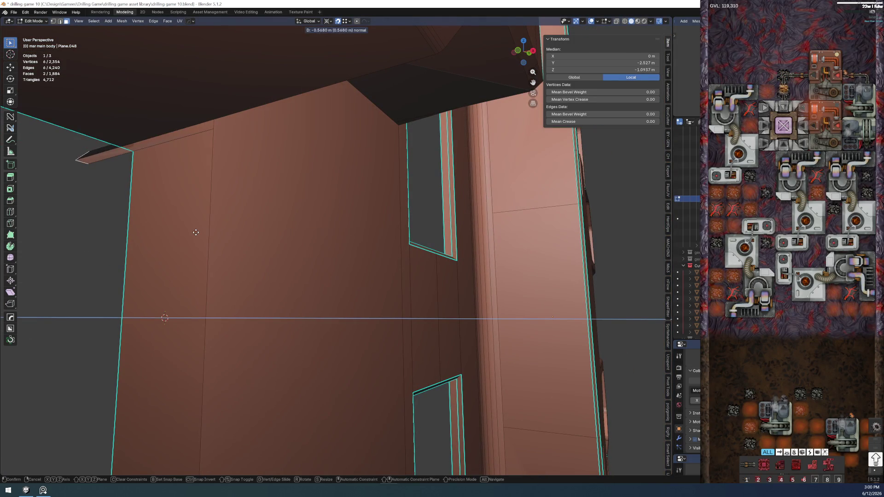
{"action": "left_click", "coordinate": [228, 240]}
{"action": "mouse_move", "coordinate": [228, 241]}
{"action": "middle_mouse_down"}
{"action": "mouse_move", "coordinate": [208, 213]}
{"action": "mouse_move", "coordinate": [262, 231]}
{"action": "mouse_move", "coordinate": [295, 212]}
{"action": "middle_mouse_up"}
{"action": "right_click", "coordinate": [294, 212]}
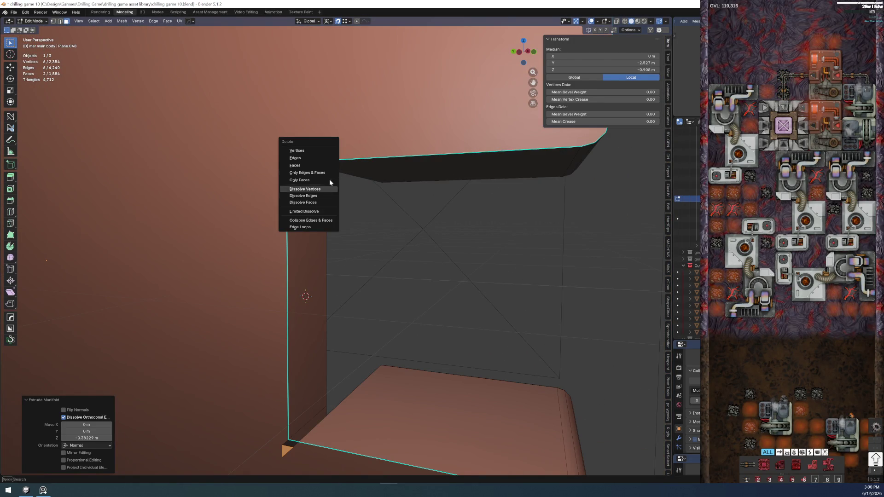
{"action": "left_click", "coordinate": [289, 171]}
{"action": "mouse_move", "coordinate": [289, 171]}
{"action": "middle_mouse_down"}
{"action": "mouse_move", "coordinate": [308, 130]}
{"action": "mouse_move", "coordinate": [294, 162]}
{"action": "mouse_move", "coordinate": [368, 315]}
{"action": "mouse_move", "coordinate": [365, 256]}
{"action": "mouse_move", "coordinate": [347, 256]}
{"action": "mouse_move", "coordinate": [334, 275]}
{"action": "mouse_move", "coordinate": [315, 272]}
{"action": "middle_mouse_up"}
{"action": "key", "text": "ctrl+z"}
{"action": "key", "text": "ctrl+KP_Add"}
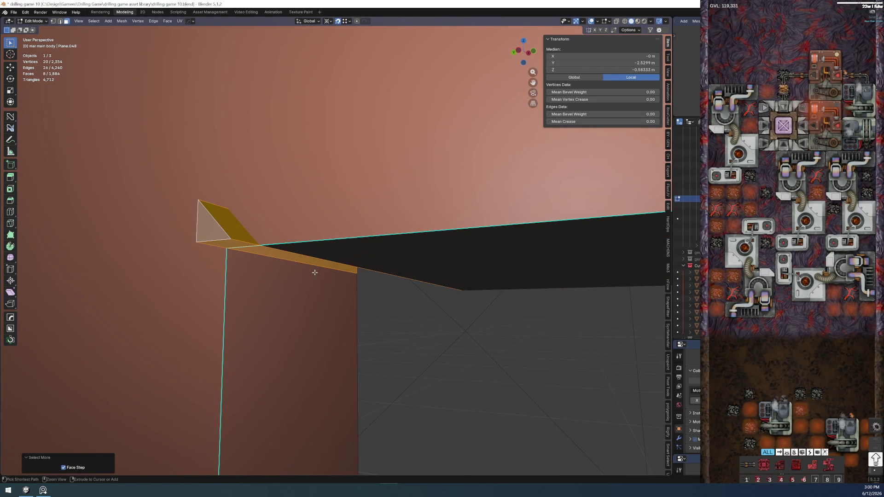
{"action": "left_click", "coordinate": [449, 379]}
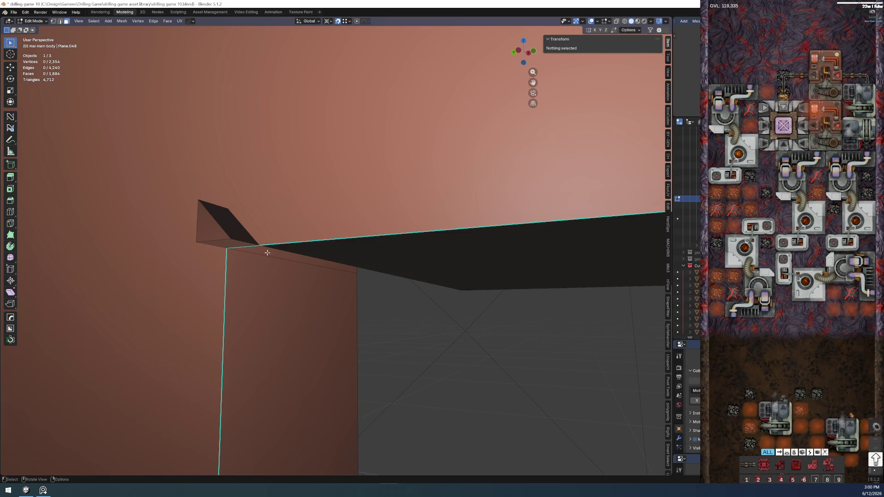
{"action": "left_click", "coordinate": [204, 221]}
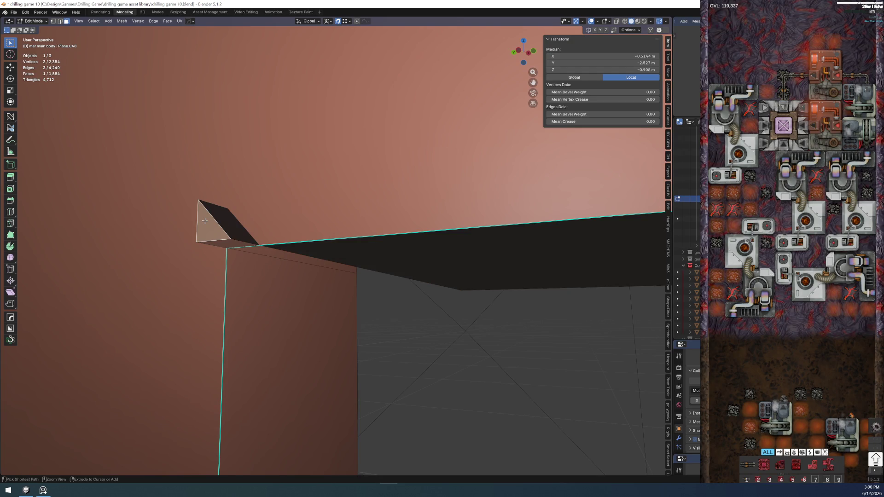
{"action": "key", "text": "ctrl+KP_Add"}
{"action": "key", "text": "x"}
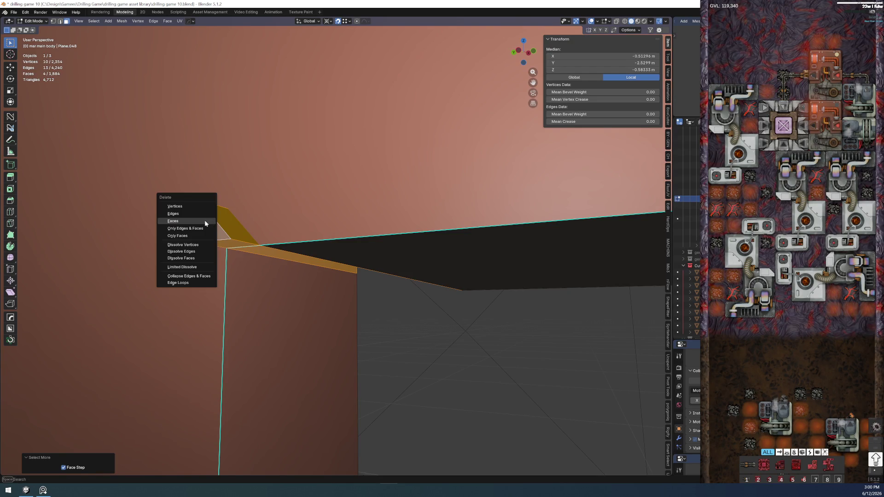
{"action": "left_click", "coordinate": [205, 220]}
{"action": "mouse_move", "coordinate": [337, 267]}
{"action": "middle_mouse_down"}
{"action": "mouse_move", "coordinate": [187, 262]}
{"action": "mouse_move", "coordinate": [216, 283]}
{"action": "mouse_move", "coordinate": [260, 366]}
{"action": "mouse_move", "coordinate": [279, 366]}
{"action": "mouse_move", "coordinate": [245, 335]}
{"action": "mouse_move", "coordinate": [258, 300]}
{"action": "mouse_move", "coordinate": [302, 280]}
{"action": "mouse_move", "coordinate": [274, 298]}
{"action": "mouse_move", "coordinate": [453, 307]}
{"action": "mouse_move", "coordinate": [435, 326]}
{"action": "mouse_move", "coordinate": [308, 294]}
{"action": "mouse_move", "coordinate": [227, 305]}
{"action": "mouse_move", "coordinate": [219, 345]}
{"action": "mouse_move", "coordinate": [357, 126]}
{"action": "mouse_move", "coordinate": [308, 164]}
{"action": "mouse_move", "coordinate": [324, 244]}
{"action": "mouse_move", "coordinate": [337, 251]}
{"action": "middle_mouse_up"}
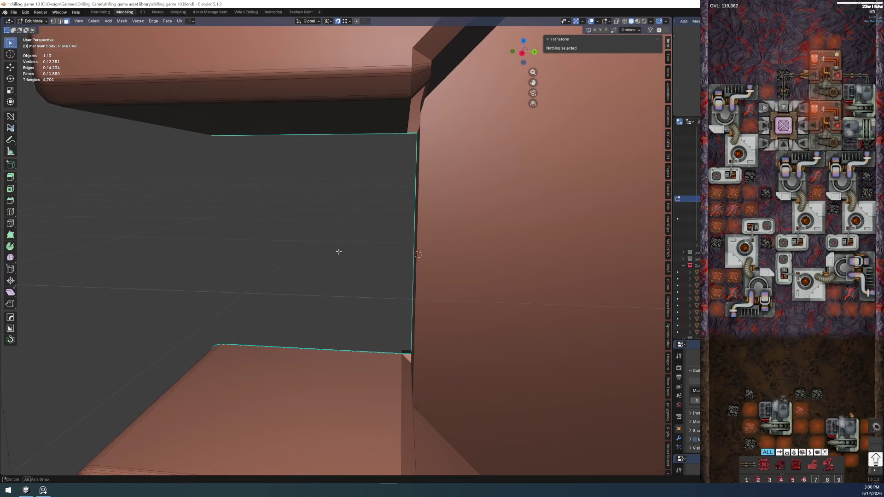
{"action": "key", "text": "ctrl+shift+z"}
{"action": "key", "text": "ctrl+z"}
{"action": "key", "text": "ctrl+shift+z"}
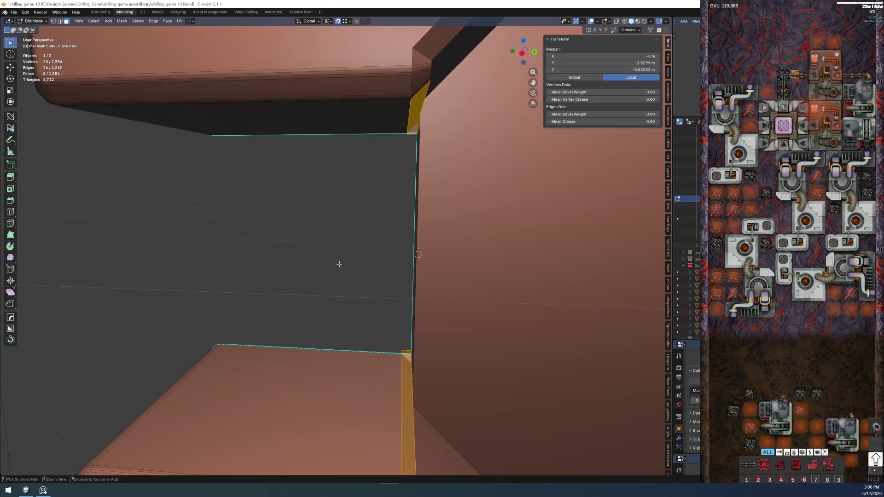
{"action": "key", "text": "ctrl+z"}
{"action": "key", "text": "ctrl+z"}
{"action": "key", "text": "ctrl+z"}
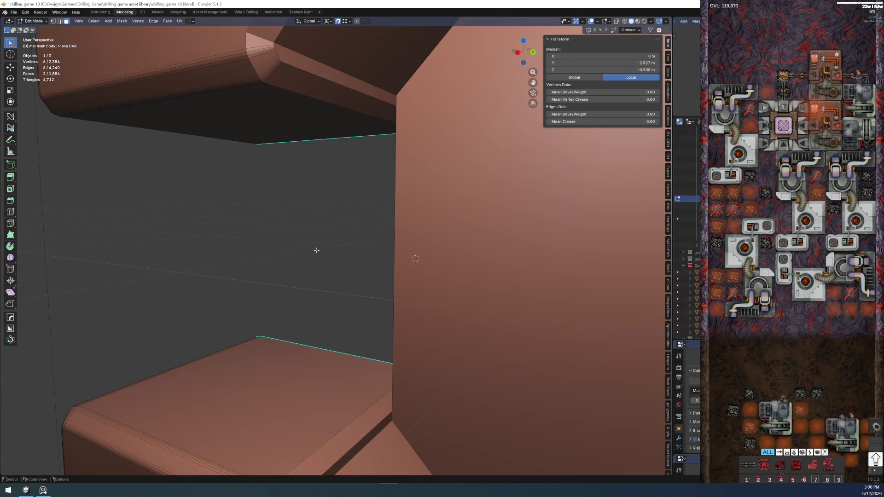
{"action": "key", "text": "ctrl+z"}
{"action": "mouse_move", "coordinate": [343, 250]}
{"action": "middle_mouse_down"}
{"action": "mouse_move", "coordinate": [333, 249]}
{"action": "mouse_move", "coordinate": [383, 256]}
{"action": "mouse_move", "coordinate": [435, 282]}
{"action": "middle_mouse_up"}
{"action": "mouse_move", "coordinate": [348, 302]}
{"action": "middle_mouse_down"}
{"action": "mouse_move", "coordinate": [402, 286]}
{"action": "mouse_move", "coordinate": [263, 287]}
{"action": "mouse_move", "coordinate": [379, 237]}
{"action": "middle_mouse_up"}
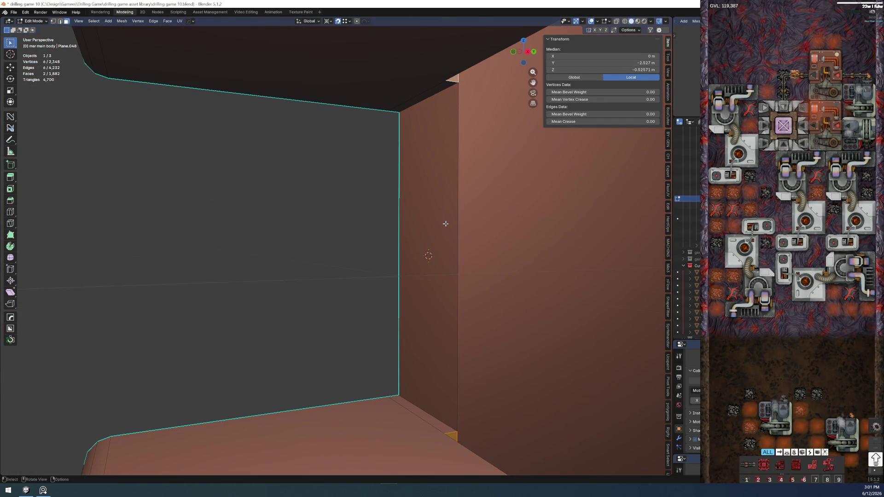
Extract the corner triangles to a separate piece via HardOps and extrude it about 0.39 m
{"action": "key", "text": "q"}
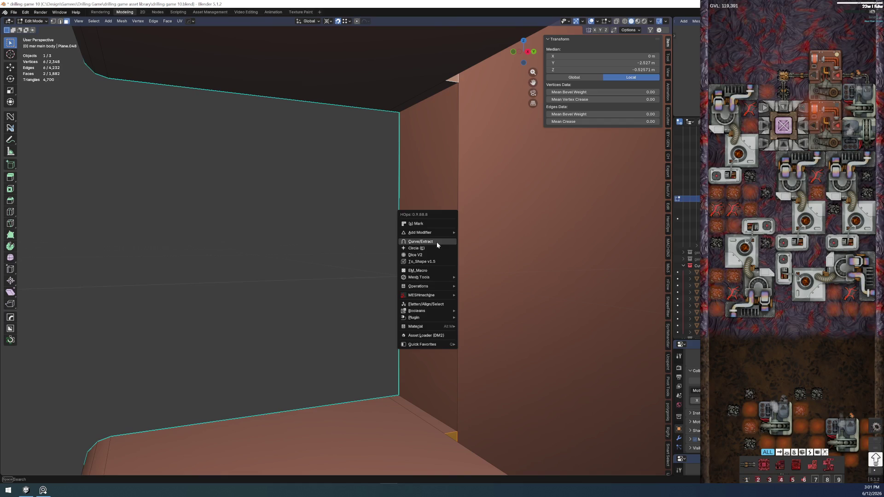
{"action": "left_click", "coordinate": [437, 242]}
{"action": "key", "text": "Tab"}
{"action": "left_click", "coordinate": [440, 209]}
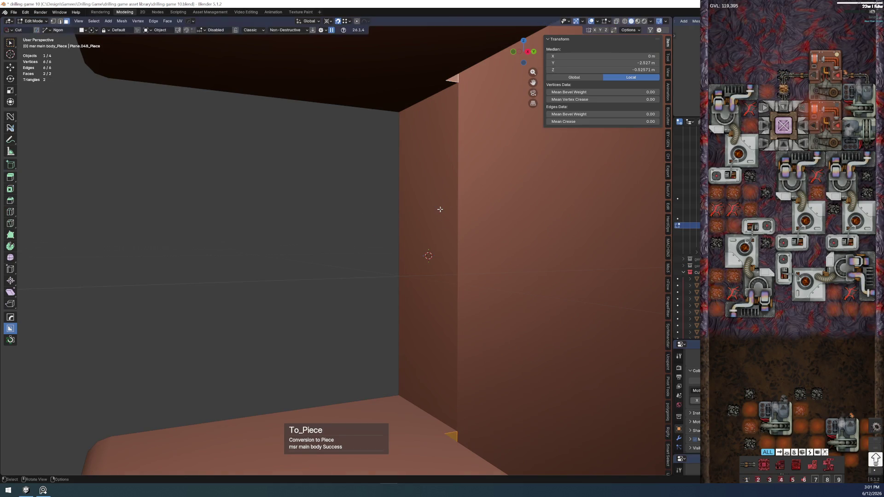
{"action": "middle_click_drag", "start_coordinate": [432, 217], "coordinate": [505, 230]}
{"action": "key", "text": "e"}
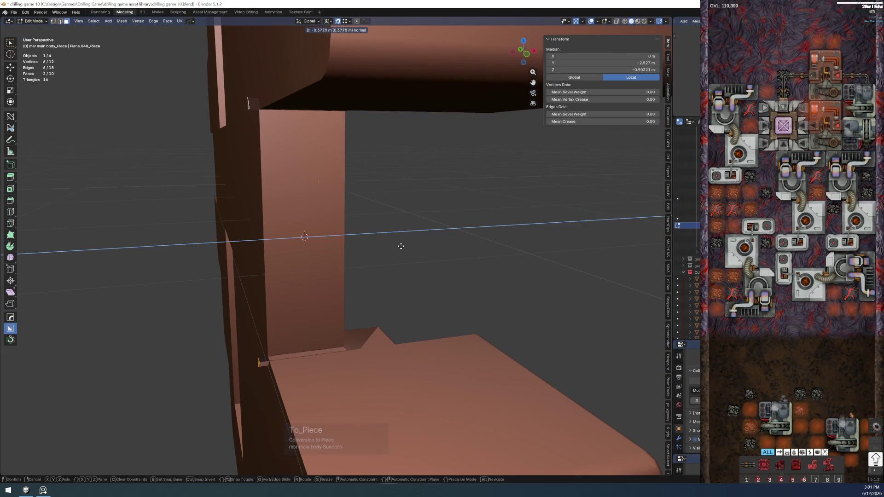
{"action": "left_click", "coordinate": [398, 246]}
Nudge the whole piece slightly along X, return to Object Mode, and apply a difference boolean
{"action": "mouse_move", "coordinate": [398, 246]}
{"action": "middle_mouse_down"}
{"action": "mouse_move", "coordinate": [332, 227]}
{"action": "mouse_move", "coordinate": [292, 229]}
{"action": "mouse_move", "coordinate": [338, 213]}
{"action": "mouse_move", "coordinate": [326, 192]}
{"action": "mouse_move", "coordinate": [305, 222]}
{"action": "mouse_move", "coordinate": [323, 217]}
{"action": "middle_mouse_up"}
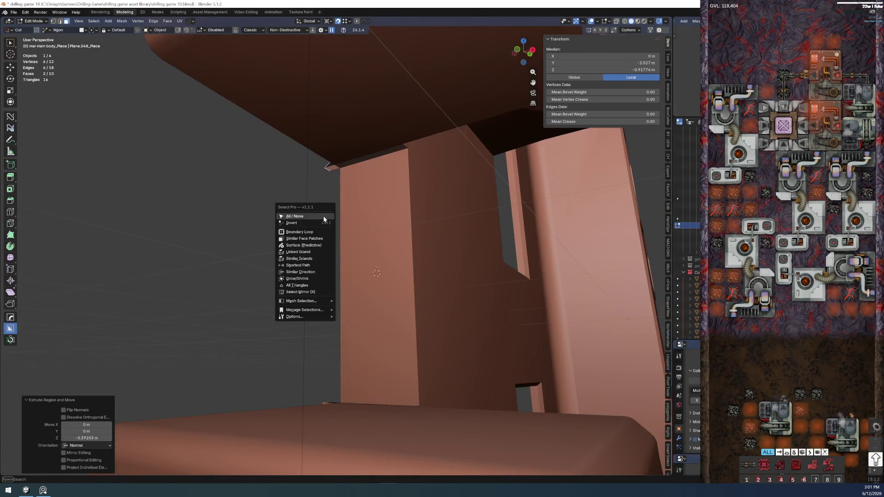
{"action": "key", "text": "a"}
{"action": "key", "text": "g"}
{"action": "key", "text": "x"}
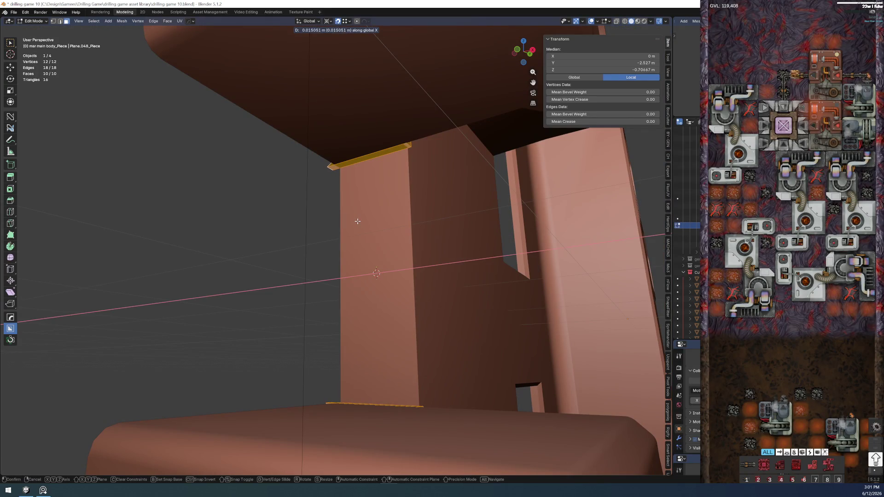
{"action": "left_click", "coordinate": [357, 222]}
{"action": "key", "text": "ctrl+Tab"}
{"action": "left_click", "coordinate": [360, 189]}
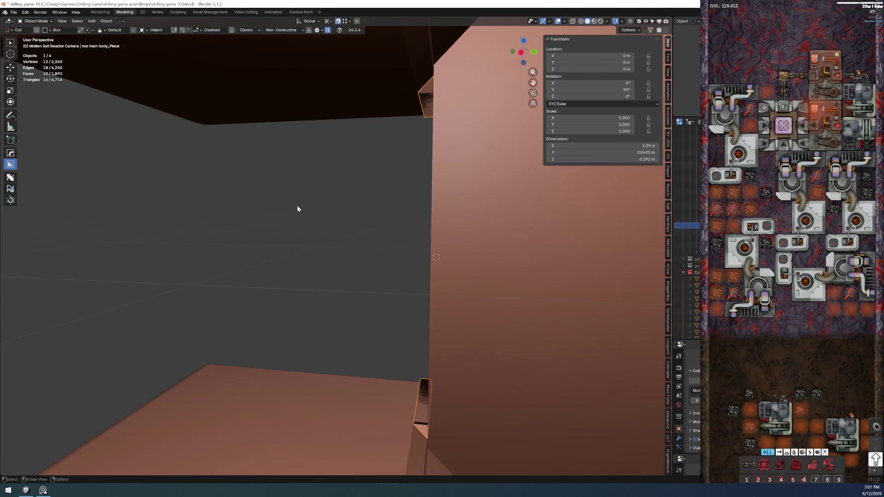
{"action": "key", "text": "ctrl+KP_Subtract"}
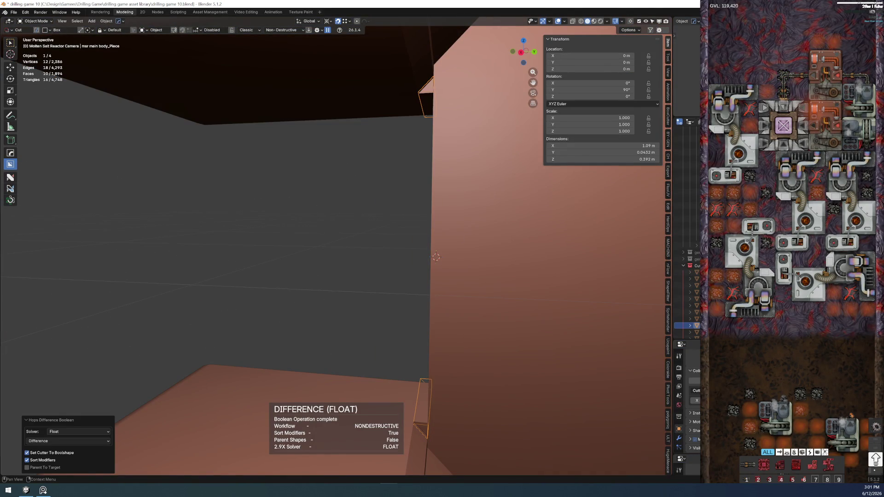
Check the boolean modifier on the main wall body in the modifier panel
{"action": "left_click", "coordinate": [676, 442]}
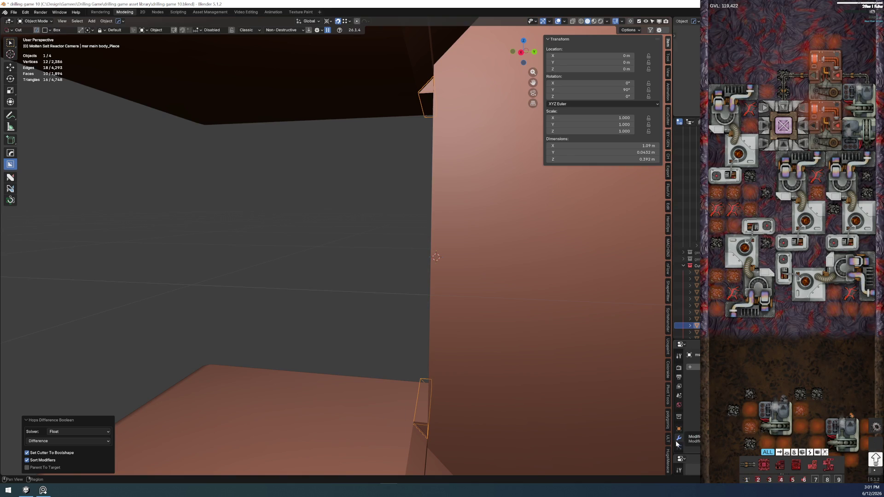
{"action": "left_click", "coordinate": [491, 260]}
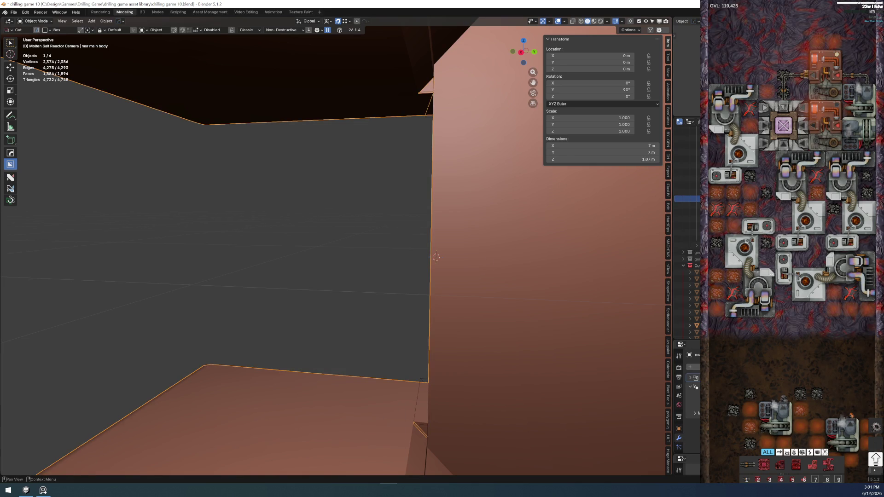
{"action": "left_click", "coordinate": [690, 378]}
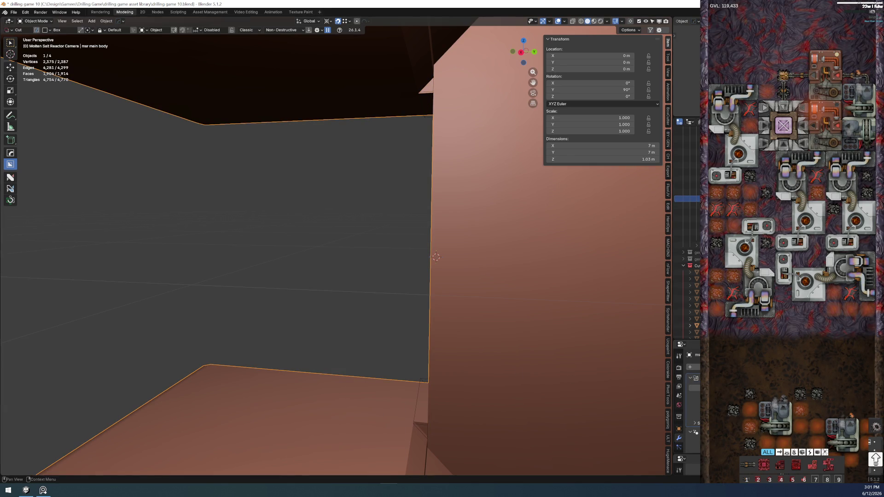
Test-move the cutter piece along X to preview the notch, then undo the move
{"action": "mouse_move", "coordinate": [415, 372]}
{"action": "middle_mouse_down"}
{"action": "mouse_move", "coordinate": [431, 380]}
{"action": "mouse_move", "coordinate": [403, 361]}
{"action": "middle_mouse_up"}
{"action": "left_click", "coordinate": [428, 380]}
{"action": "scroll", "coordinate": [301, 247], "scroll_direction": "up", "scroll_amount": 4}
{"action": "mouse_move", "coordinate": [301, 248]}
{"action": "middle_mouse_down"}
{"action": "mouse_move", "coordinate": [395, 355]}
{"action": "mouse_move", "coordinate": [373, 355]}
{"action": "mouse_move", "coordinate": [392, 375]}
{"action": "mouse_move", "coordinate": [359, 348]}
{"action": "middle_mouse_up"}
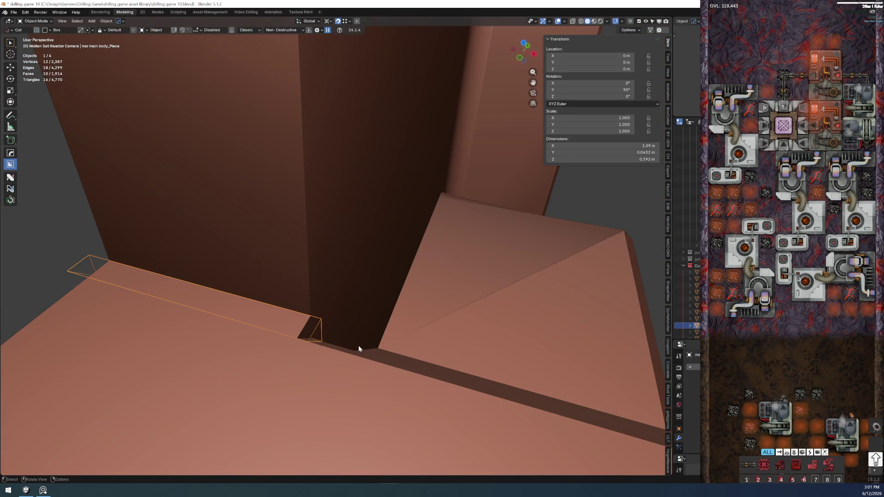
{"action": "key", "text": "g"}
{"action": "key", "text": "x"}
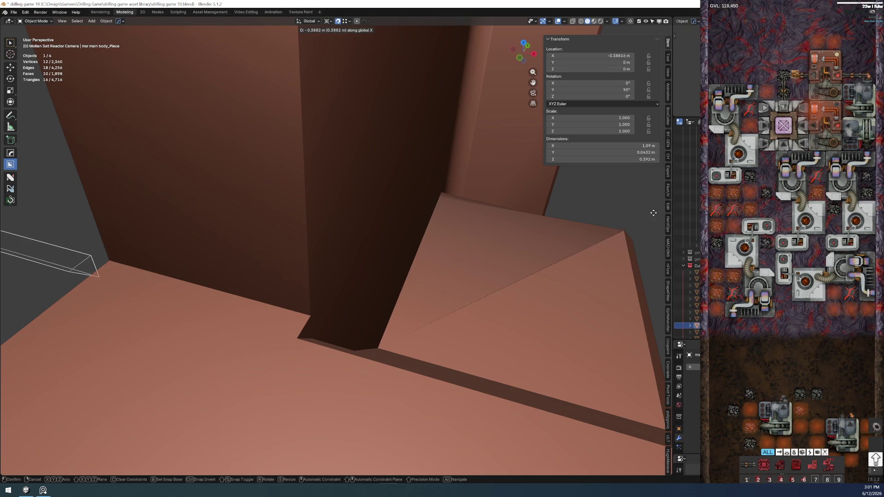
{"action": "left_click", "coordinate": [282, 356]}
{"action": "key", "text": "ctrl+z"}
Inspect the notched corner from several angles and reselect the main wall body
{"action": "mouse_move", "coordinate": [295, 349]}
{"action": "middle_mouse_down"}
{"action": "mouse_move", "coordinate": [289, 300]}
{"action": "mouse_move", "coordinate": [303, 324]}
{"action": "mouse_move", "coordinate": [283, 331]}
{"action": "mouse_move", "coordinate": [265, 316]}
{"action": "middle_mouse_up"}
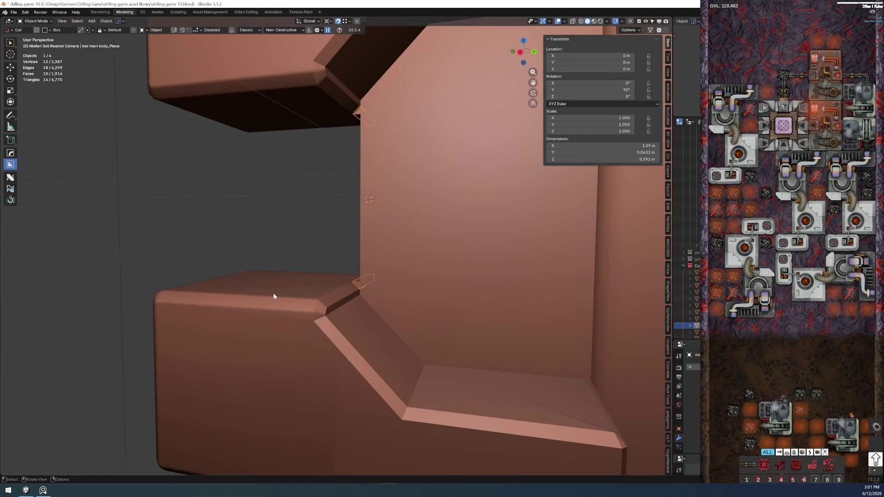
{"action": "mouse_move", "coordinate": [290, 290]}
{"action": "middle_mouse_down"}
{"action": "mouse_move", "coordinate": [379, 272]}
{"action": "mouse_move", "coordinate": [390, 282]}
{"action": "mouse_move", "coordinate": [333, 266]}
{"action": "middle_mouse_up"}
{"action": "scroll", "coordinate": [346, 276], "scroll_direction": "down", "scroll_amount": 5}
{"action": "scroll", "coordinate": [349, 283], "scroll_direction": "up", "scroll_amount": 5}
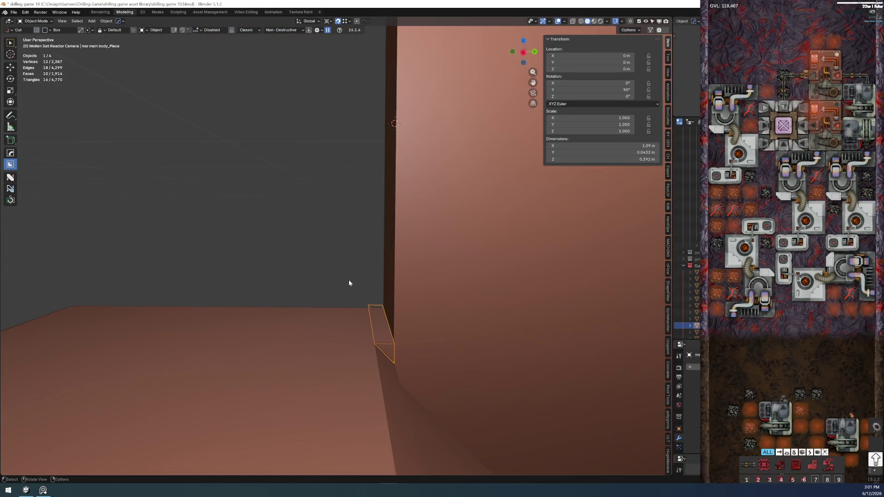
{"action": "mouse_move", "coordinate": [373, 318]}
{"action": "middle_mouse_down"}
{"action": "mouse_move", "coordinate": [374, 339]}
{"action": "mouse_move", "coordinate": [359, 340]}
{"action": "middle_mouse_up"}
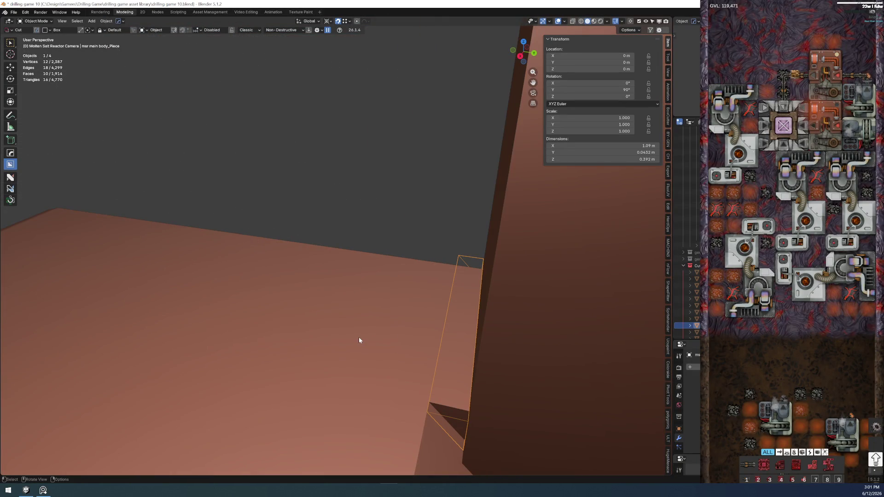
{"action": "scroll", "coordinate": [360, 340], "scroll_direction": "down", "scroll_amount": 1}
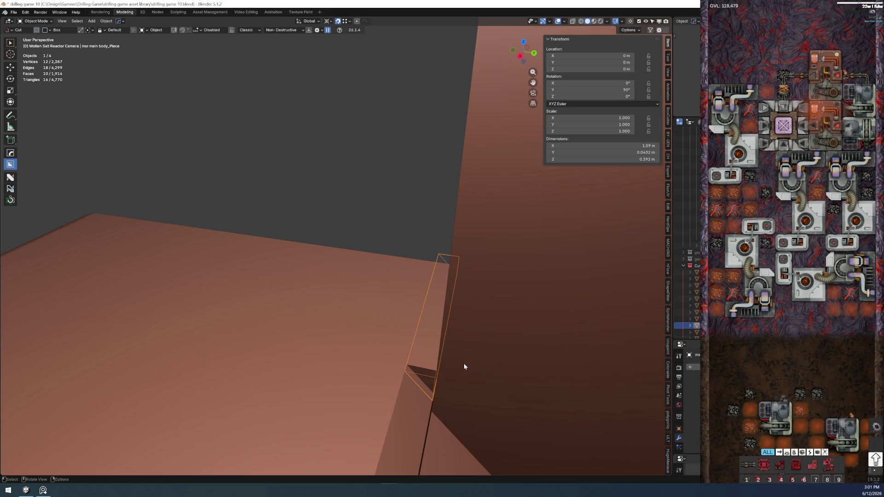
{"action": "left_click", "coordinate": [508, 333]}
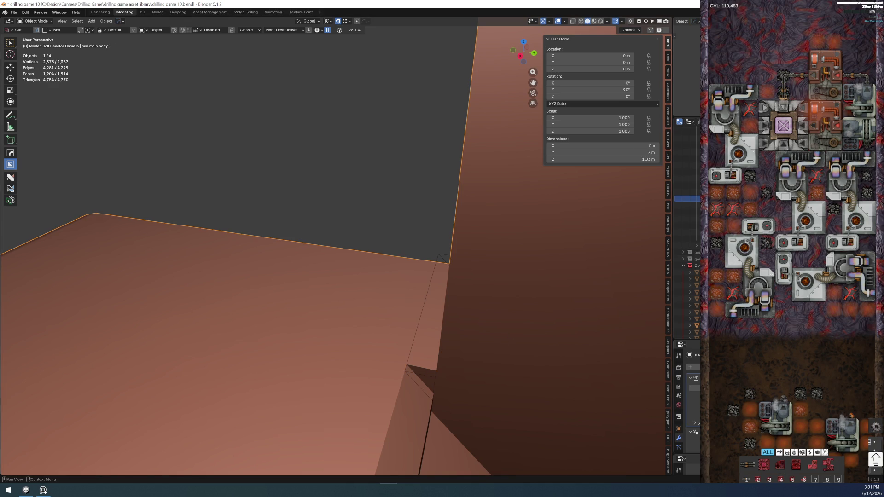
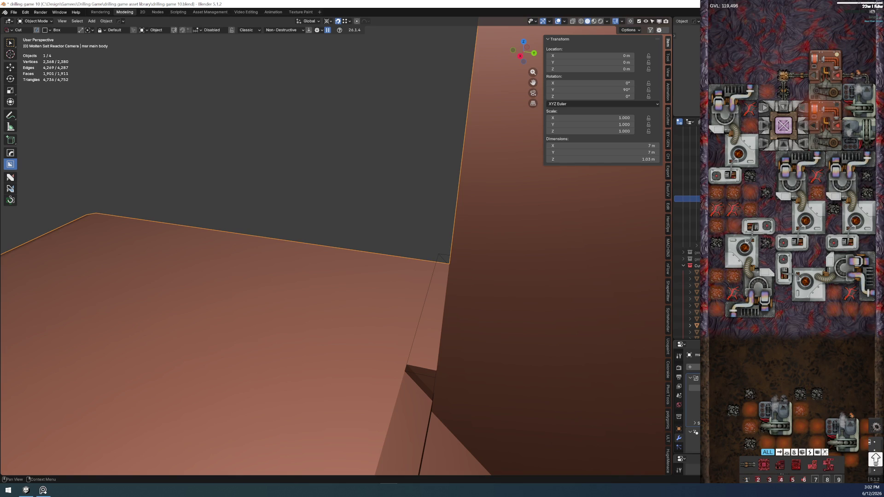
Delete the stray object beside the reactor's notch corner
{"action": "scroll", "coordinate": [693, 405], "scroll_direction": "down", "scroll_amount": 3}
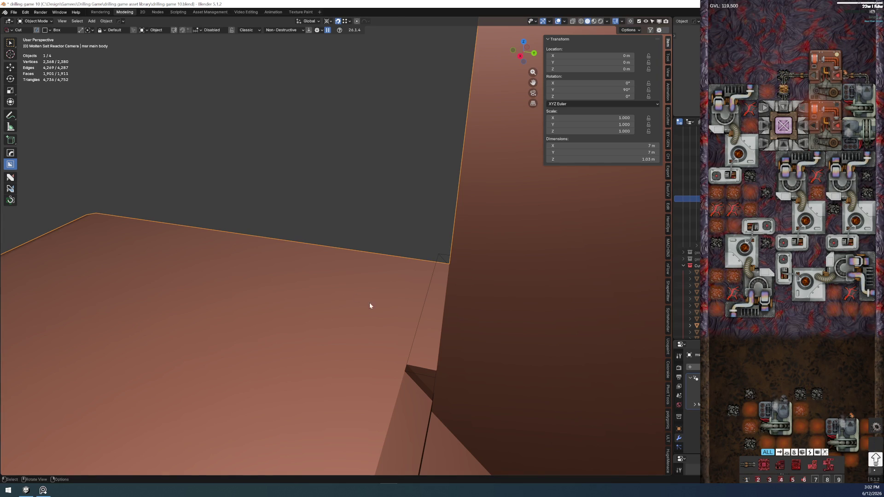
{"action": "scroll", "coordinate": [368, 308], "scroll_direction": "down", "scroll_amount": 1}
{"action": "key", "text": "x"}
{"action": "left_click", "coordinate": [429, 253]}
Enter Edit Mode on the reactor main body and delete the sloped bevel strip faces
{"action": "middle_click_drag", "start_coordinate": [353, 220], "coordinate": [444, 228]}
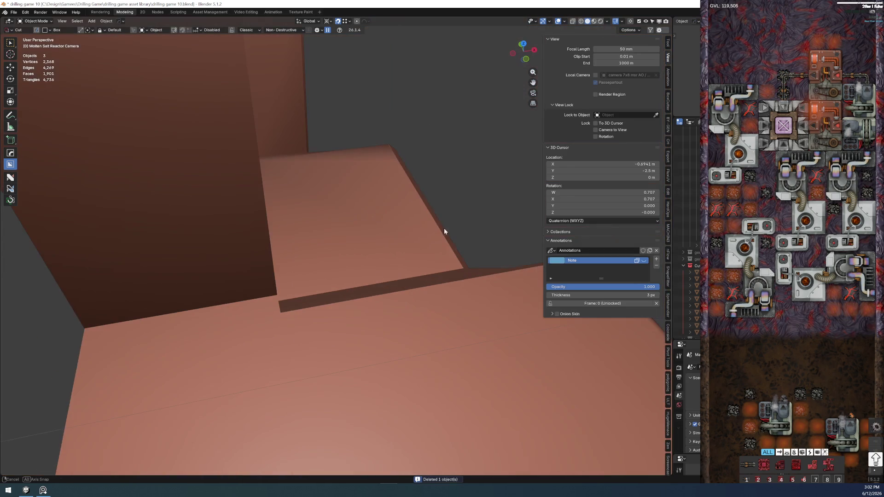
{"action": "left_click", "coordinate": [274, 327]}
{"action": "key", "text": "Tab"}
{"action": "left_click", "coordinate": [207, 292]}
{"action": "mouse_move", "coordinate": [207, 292]}
{"action": "middle_mouse_down"}
{"action": "mouse_move", "coordinate": [276, 261]}
{"action": "mouse_move", "coordinate": [262, 276]}
{"action": "mouse_move", "coordinate": [316, 199]}
{"action": "middle_mouse_up"}
{"action": "left_click", "coordinate": [269, 343]}
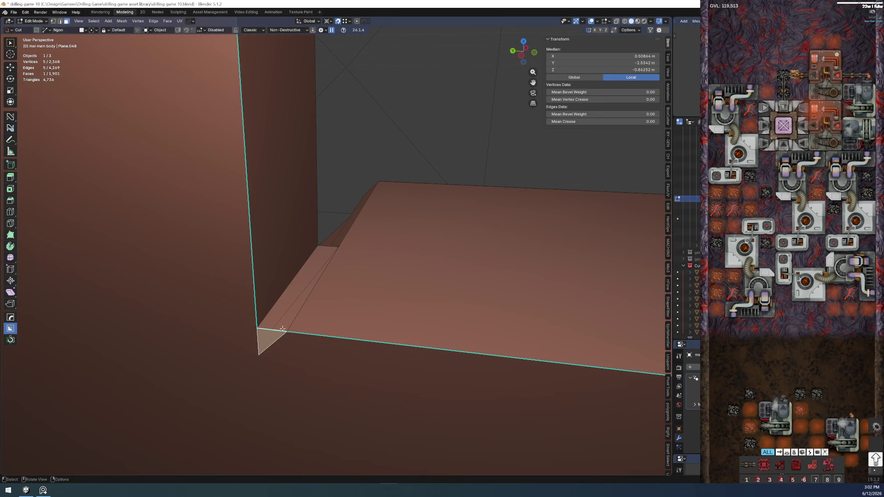
{"action": "left_click", "coordinate": [277, 316], "text": "alt"}
{"action": "mouse_move", "coordinate": [277, 316]}
{"action": "middle_mouse_down"}
{"action": "mouse_move", "coordinate": [258, 286]}
{"action": "mouse_move", "coordinate": [326, 246]}
{"action": "mouse_move", "coordinate": [327, 270]}
{"action": "mouse_move", "coordinate": [382, 270]}
{"action": "middle_mouse_up"}
{"action": "key", "text": "x"}
{"action": "left_click", "coordinate": [352, 252]}
Delete the leftover triangle and small faces around the notch corner
{"action": "left_click", "coordinate": [328, 270]}
{"action": "key", "text": "x"}
{"action": "left_click", "coordinate": [382, 270]}
{"action": "left_click", "coordinate": [292, 130]}
{"action": "key", "text": "x"}
{"action": "left_click", "coordinate": [292, 129]}
{"action": "mouse_move", "coordinate": [292, 130]}
{"action": "middle_mouse_down"}
{"action": "mouse_move", "coordinate": [271, 163]}
{"action": "mouse_move", "coordinate": [281, 175]}
{"action": "middle_mouse_up"}
{"action": "left_click", "coordinate": [344, 286]}
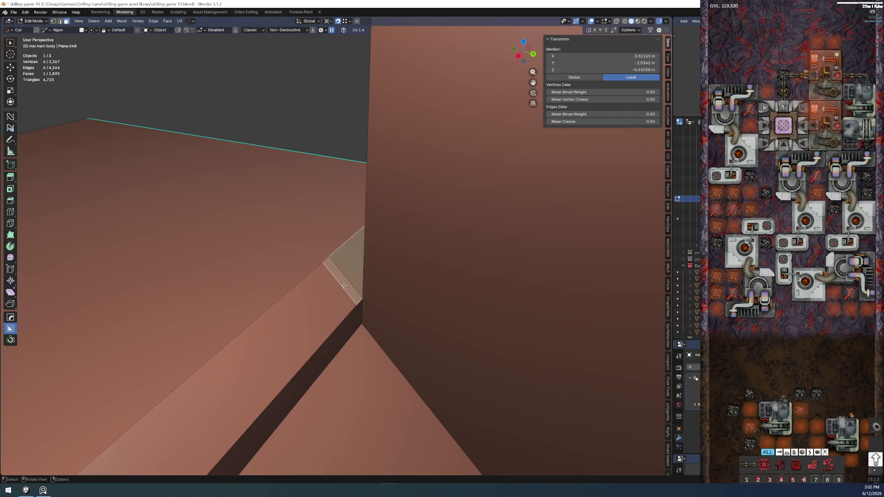
{"action": "key", "text": "x"}
{"action": "left_click", "coordinate": [344, 285]}
Delete the remaining strip face and the small top face at the corner
{"action": "mouse_move", "coordinate": [343, 285]}
{"action": "middle_mouse_down"}
{"action": "mouse_move", "coordinate": [331, 236]}
{"action": "mouse_move", "coordinate": [351, 276]}
{"action": "middle_mouse_up"}
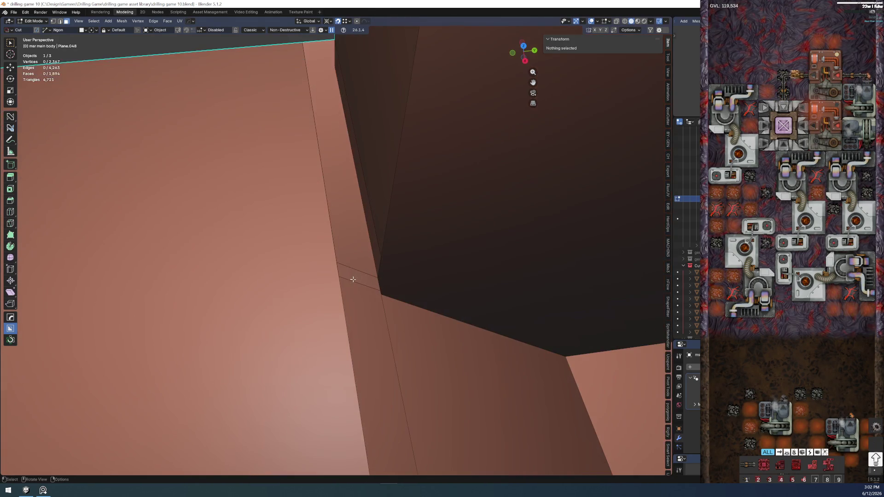
{"action": "left_click", "coordinate": [352, 279]}
{"action": "key", "text": "x"}
{"action": "left_click", "coordinate": [353, 278]}
{"action": "left_click", "coordinate": [354, 276]}
{"action": "key", "text": "x"}
{"action": "left_click", "coordinate": [355, 278]}
Fill a face along the wall's base edge, separate it as its own object, and delete that piece
{"action": "mouse_move", "coordinate": [356, 278]}
{"action": "middle_mouse_down"}
{"action": "mouse_move", "coordinate": [306, 252]}
{"action": "mouse_move", "coordinate": [337, 276]}
{"action": "mouse_move", "coordinate": [367, 256]}
{"action": "mouse_move", "coordinate": [412, 262]}
{"action": "middle_mouse_up"}
{"action": "left_click", "coordinate": [338, 276]}
{"action": "key", "text": "f"}
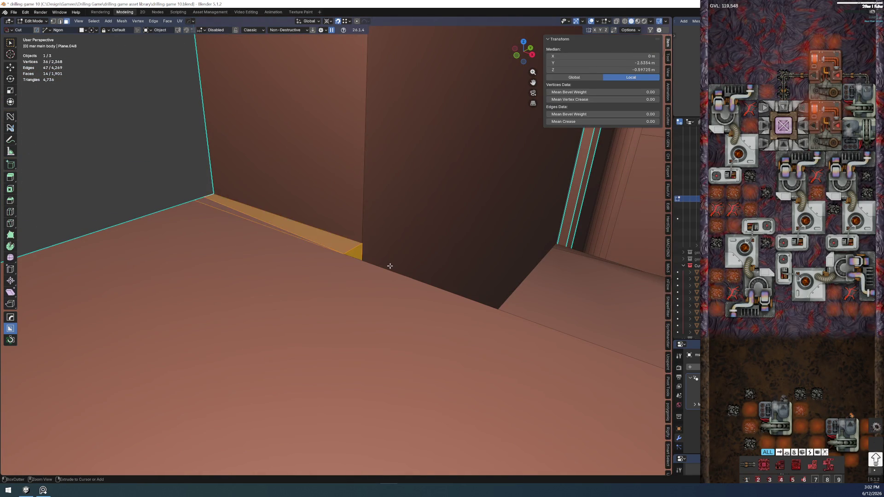
{"action": "key", "text": "p"}
{"action": "left_click", "coordinate": [389, 265]}
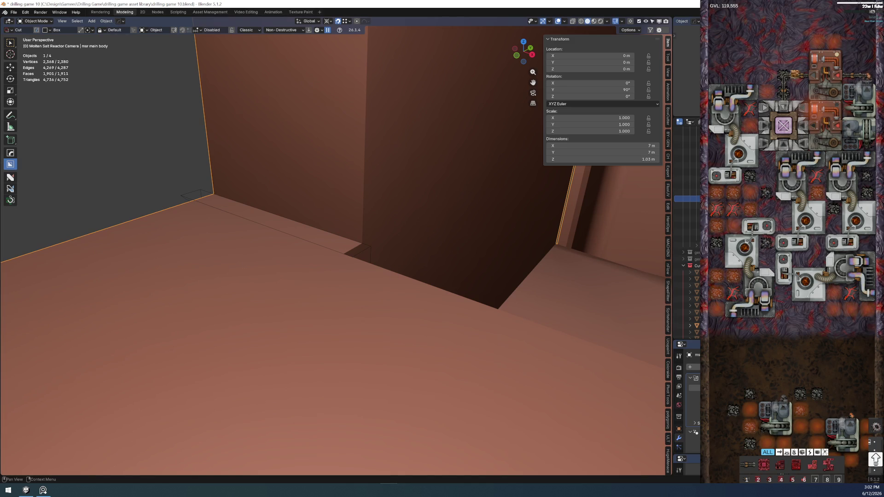
{"action": "left_click", "coordinate": [631, 368]}
{"action": "left_click", "coordinate": [184, 199]}
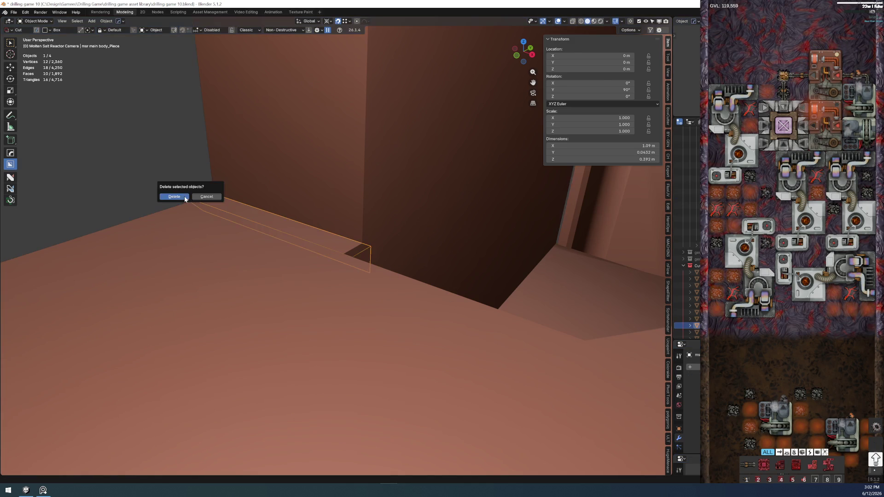
{"action": "mouse_move", "coordinate": [345, 211]}
{"action": "left_mouse_down"}
{"action": "mouse_move", "coordinate": [349, 172]}
{"action": "mouse_move", "coordinate": [335, 248]}
{"action": "left_mouse_up"}
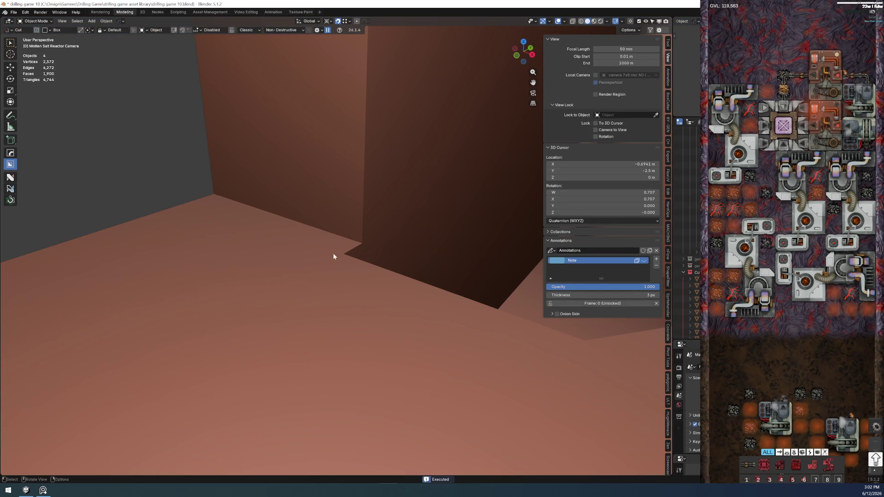
{"action": "key", "text": "Tab"}
Extrude the chosen faces along their normals, then undo and delete the unwanted vertices
{"action": "mouse_move", "coordinate": [324, 215]}
{"action": "middle_mouse_down"}
{"action": "mouse_move", "coordinate": [278, 193]}
{"action": "mouse_move", "coordinate": [314, 215]}
{"action": "middle_mouse_up"}
{"action": "mouse_move", "coordinate": [346, 199]}
{"action": "middle_mouse_down"}
{"action": "mouse_move", "coordinate": [458, 277]}
{"action": "mouse_move", "coordinate": [447, 272]}
{"action": "mouse_move", "coordinate": [458, 269]}
{"action": "middle_mouse_up"}
{"action": "key", "text": "alt+e"}
{"action": "left_click", "coordinate": [457, 269]}
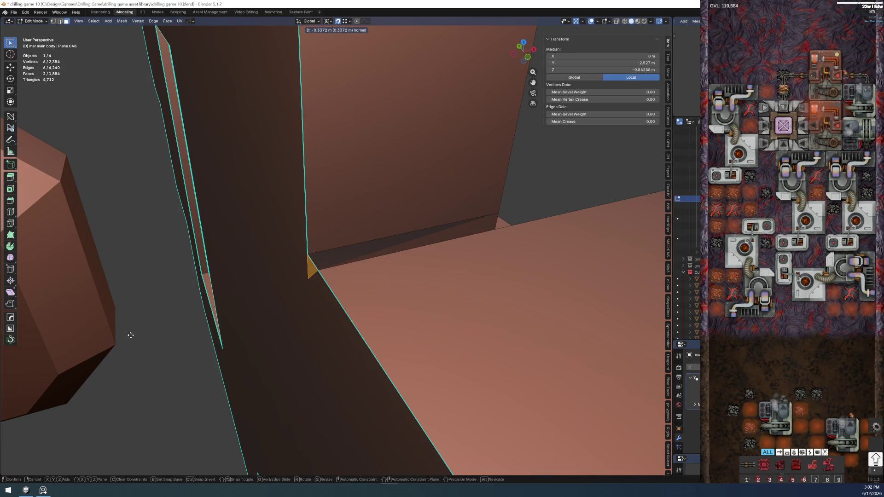
{"action": "left_click", "coordinate": [129, 334]}
{"action": "mouse_move", "coordinate": [129, 334]}
{"action": "middle_mouse_down"}
{"action": "mouse_move", "coordinate": [258, 290]}
{"action": "mouse_move", "coordinate": [304, 296]}
{"action": "mouse_move", "coordinate": [335, 65]}
{"action": "mouse_move", "coordinate": [353, 76]}
{"action": "mouse_move", "coordinate": [243, 102]}
{"action": "mouse_move", "coordinate": [263, 49]}
{"action": "mouse_move", "coordinate": [224, 318]}
{"action": "mouse_move", "coordinate": [223, 291]}
{"action": "mouse_move", "coordinate": [260, 262]}
{"action": "middle_mouse_up"}
{"action": "key", "text": "ctrl+z"}
{"action": "key", "text": "x"}
{"action": "left_click", "coordinate": [264, 51]}
In vertex mode, join the two vertices at the gap and fill a face between them
{"action": "key", "text": "1"}
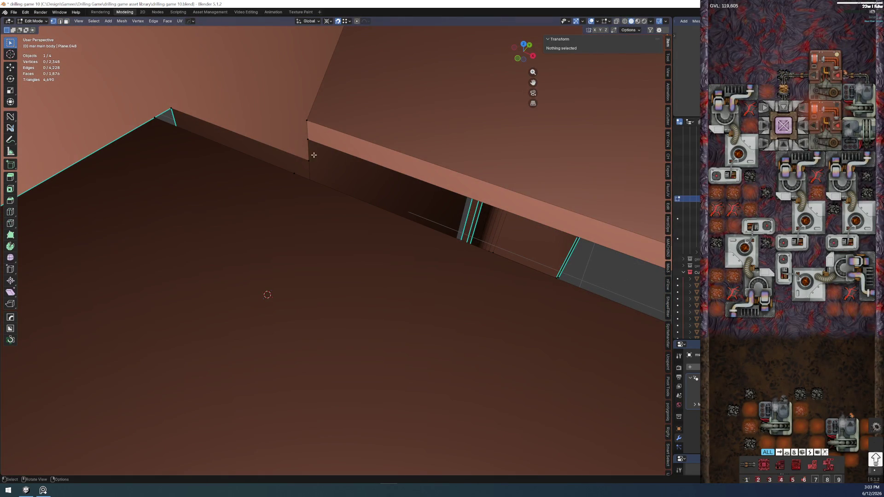
{"action": "left_click_drag", "start_coordinate": [313, 155], "coordinate": [296, 173]}
{"action": "key", "text": "f"}
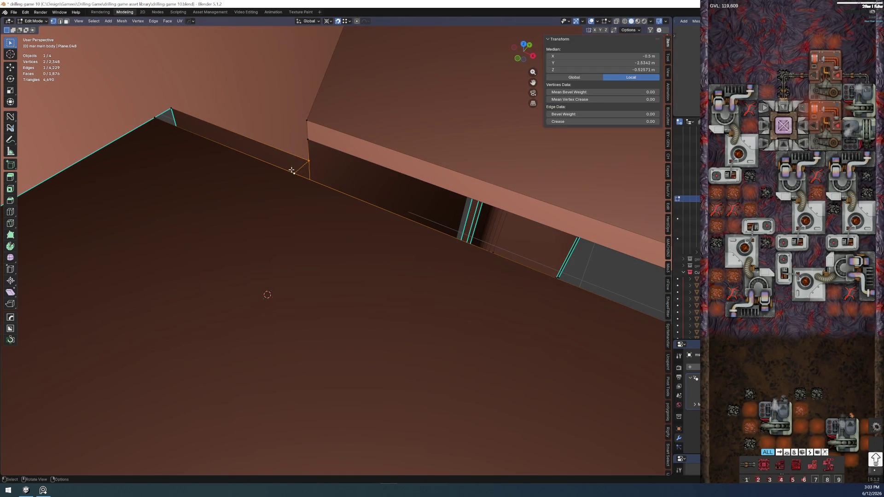
{"action": "key", "text": "f"}
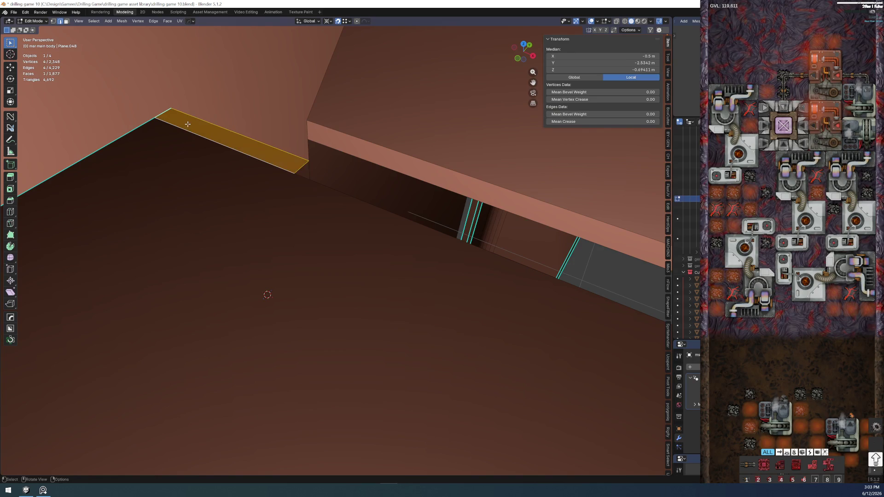
{"action": "left_click", "coordinate": [258, 138]}
{"action": "mouse_move", "coordinate": [258, 136]}
{"action": "middle_mouse_down"}
{"action": "mouse_move", "coordinate": [333, 130]}
{"action": "mouse_move", "coordinate": [256, 190]}
{"action": "mouse_move", "coordinate": [199, 271]}
{"action": "middle_mouse_up"}
{"action": "scroll", "coordinate": [257, 190], "scroll_direction": "up", "scroll_amount": 3}
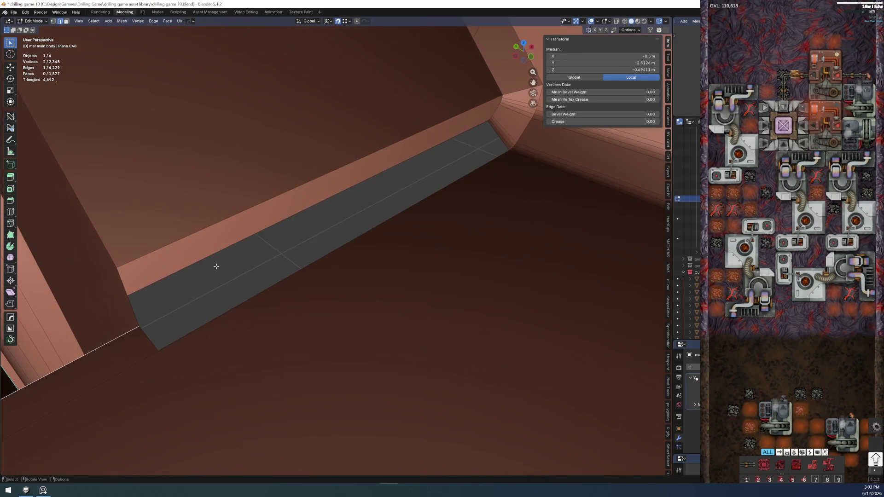
{"action": "middle_click_drag", "start_coordinate": [441, 203], "coordinate": [456, 174]}
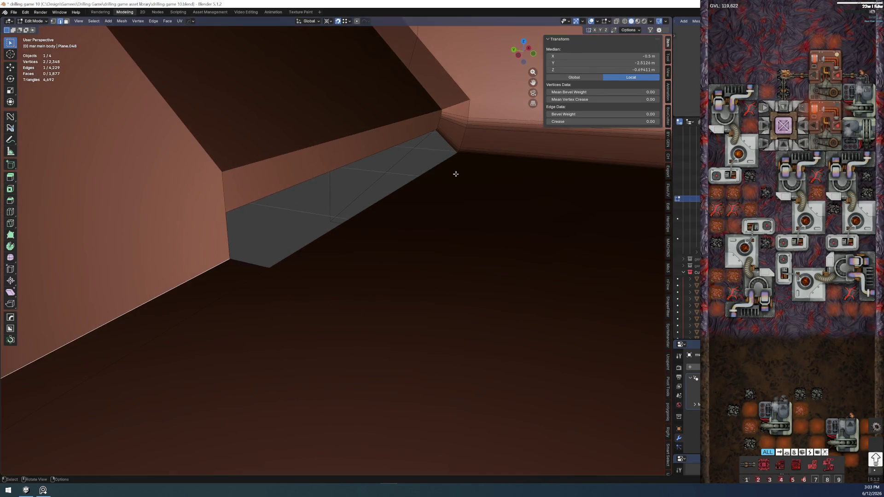
Connect the strip's corner vertices, fill the triangular gap, and fill a four-vertex face
{"action": "left_click", "coordinate": [227, 211]}
{"action": "left_click", "coordinate": [270, 274], "text": "shift"}
{"action": "key", "text": "f"}
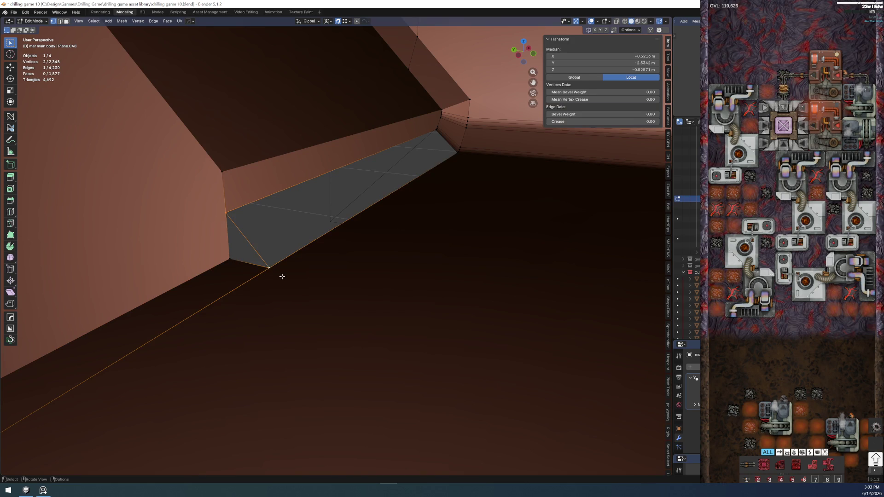
{"action": "key", "text": "2"}
{"action": "left_click", "coordinate": [238, 265]}
{"action": "key", "text": "f"}
{"action": "key", "text": "b"}
{"action": "left_click", "coordinate": [302, 255], "text": "shift"}
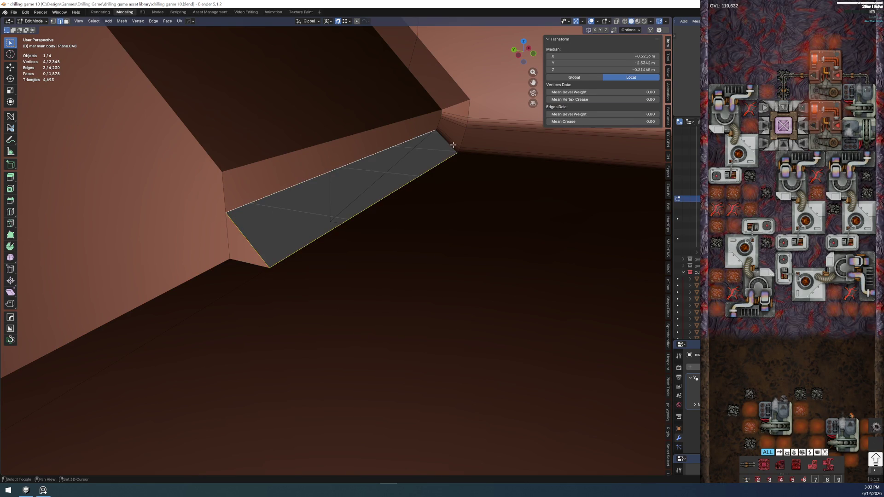
{"action": "mouse_move", "coordinate": [448, 146]}
{"action": "middle_mouse_down"}
{"action": "mouse_move", "coordinate": [369, 140]}
{"action": "mouse_move", "coordinate": [292, 109]}
{"action": "mouse_move", "coordinate": [319, 94]}
{"action": "mouse_move", "coordinate": [379, 173]}
{"action": "mouse_move", "coordinate": [282, 239]}
{"action": "mouse_move", "coordinate": [322, 175]}
{"action": "mouse_move", "coordinate": [336, 112]}
{"action": "mouse_move", "coordinate": [312, 131]}
{"action": "mouse_move", "coordinate": [343, 130]}
{"action": "mouse_move", "coordinate": [287, 189]}
{"action": "mouse_move", "coordinate": [361, 162]}
{"action": "mouse_move", "coordinate": [373, 178]}
{"action": "middle_mouse_up"}
{"action": "key", "text": "f"}
Delete two unwanted faces at the mesh corner, then undo the last change
{"action": "left_click", "coordinate": [336, 112]}
{"action": "key", "text": "x"}
{"action": "left_click", "coordinate": [339, 121]}
{"action": "left_click", "coordinate": [343, 130]}
{"action": "key", "text": "x"}
{"action": "left_click", "coordinate": [344, 129]}
{"action": "middle_click_drag", "start_coordinate": [308, 83], "coordinate": [325, 167]}
{"action": "key", "text": "ctrl+z"}
{"action": "key", "text": "ctrl+z"}
{"action": "key", "text": "ctrl+z"}
{"action": "key", "text": "ctrl+z"}
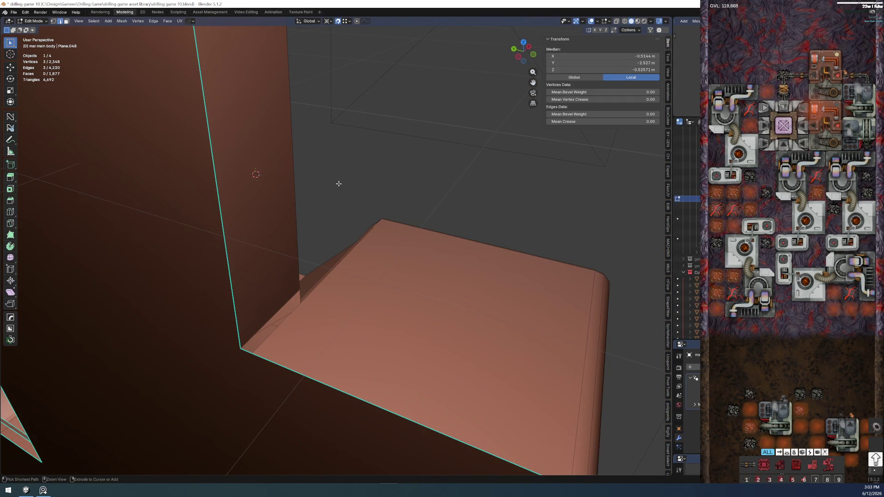
Undo the recent edge and face fills to return to the cleaner mesh
{"action": "key", "text": "ctrl+z"}
{"action": "key", "text": "ctrl+z"}
{"action": "key", "text": "ctrl+z"}
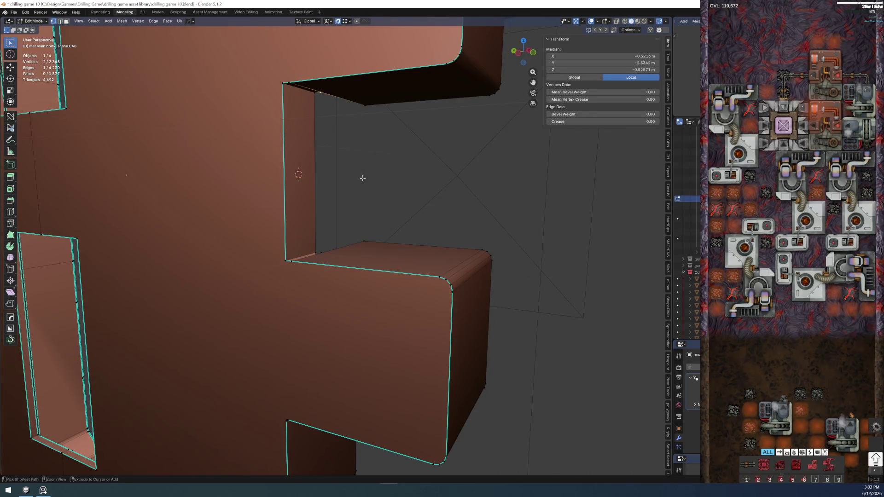
{"action": "key", "text": "ctrl+z"}
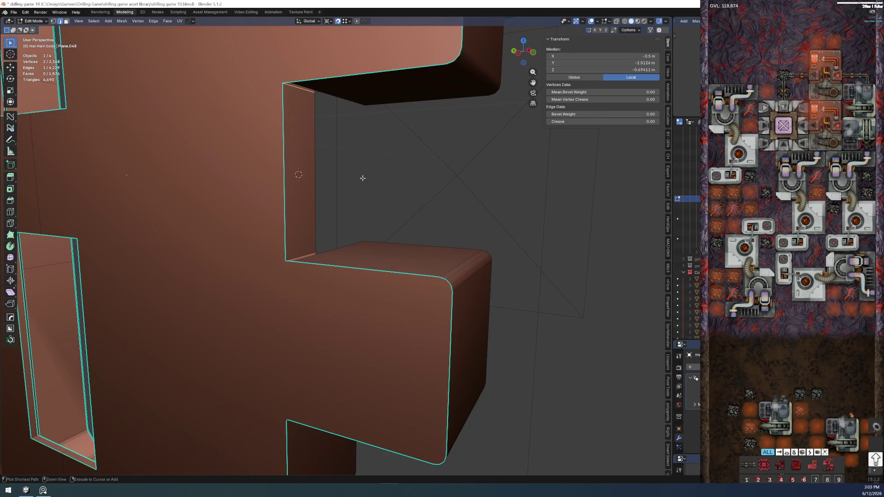
{"action": "key", "text": "ctrl+z"}
{"action": "key", "text": "ctrl+z"}
{"action": "key", "text": "ctrl+z"}
{"action": "mouse_move", "coordinate": [365, 181]}
{"action": "middle_mouse_down"}
{"action": "mouse_move", "coordinate": [322, 203]}
{"action": "mouse_move", "coordinate": [203, 203]}
{"action": "mouse_move", "coordinate": [235, 181]}
{"action": "mouse_move", "coordinate": [238, 201]}
{"action": "middle_mouse_up"}
{"action": "key", "text": "ctrl+shift+z"}
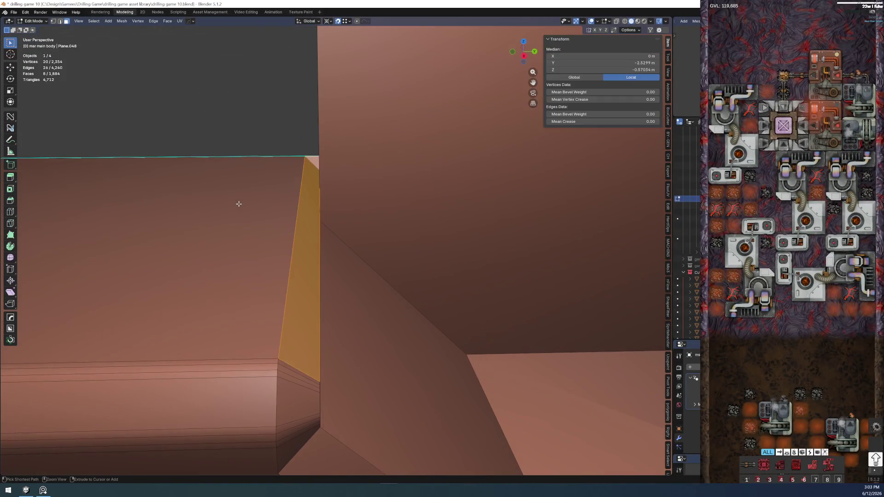
{"action": "key", "text": "ctrl+shift+z"}
{"action": "key", "text": "ctrl+z"}
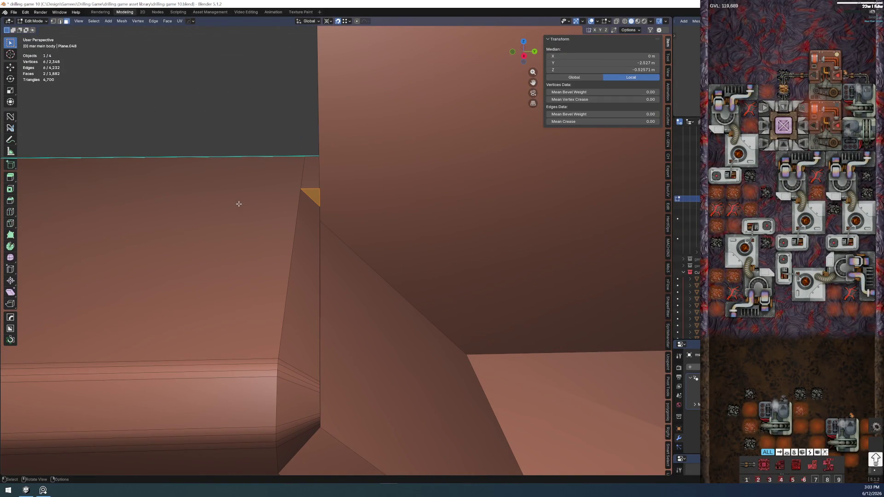
{"action": "left_click", "coordinate": [255, 124]}
{"action": "mouse_move", "coordinate": [255, 125]}
{"action": "middle_mouse_down"}
{"action": "mouse_move", "coordinate": [392, 121]}
{"action": "mouse_move", "coordinate": [353, 161]}
{"action": "mouse_move", "coordinate": [374, 158]}
{"action": "middle_mouse_up"}
Lower the short diagonal edge about 0.044 m along Z
{"action": "left_click", "coordinate": [350, 315]}
{"action": "mouse_move", "coordinate": [350, 315]}
{"action": "middle_mouse_down"}
{"action": "mouse_move", "coordinate": [296, 272]}
{"action": "mouse_move", "coordinate": [329, 278]}
{"action": "middle_mouse_up"}
{"action": "key", "text": "1"}
{"action": "left_click", "coordinate": [276, 281]}
{"action": "key", "text": "2"}
{"action": "left_click", "coordinate": [330, 279]}
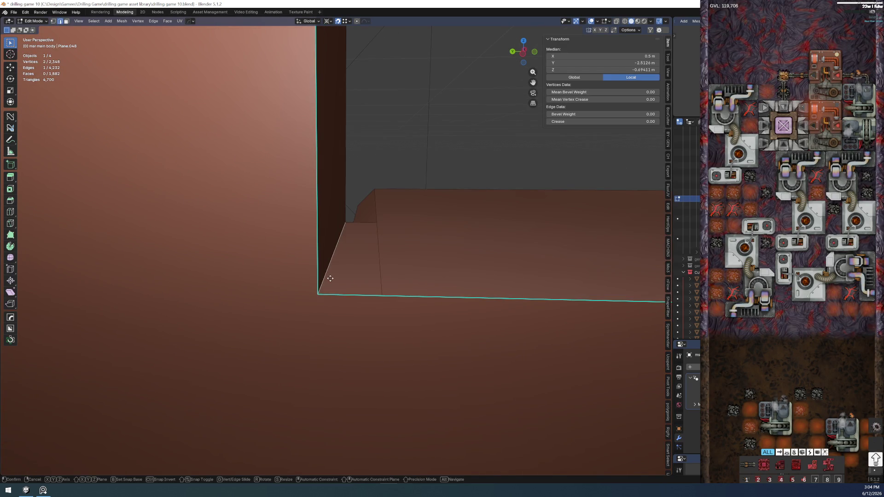
{"action": "key", "text": "g"}
{"action": "key", "text": "z"}
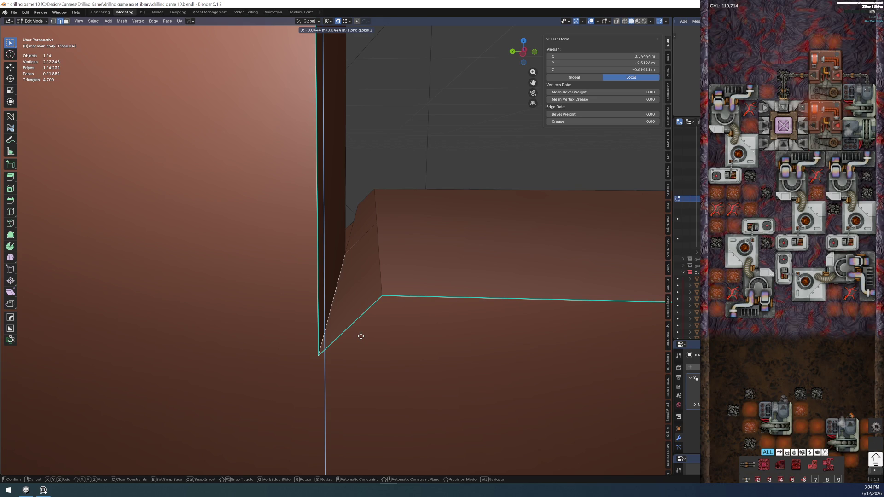
{"action": "left_click", "coordinate": [361, 335]}
Raise the other diagonal edge about 0.043 m along Z, then select the whole mesh
{"action": "mouse_move", "coordinate": [369, 148]}
{"action": "middle_mouse_down"}
{"action": "mouse_move", "coordinate": [368, 229]}
{"action": "mouse_move", "coordinate": [328, 2]}
{"action": "middle_mouse_up"}
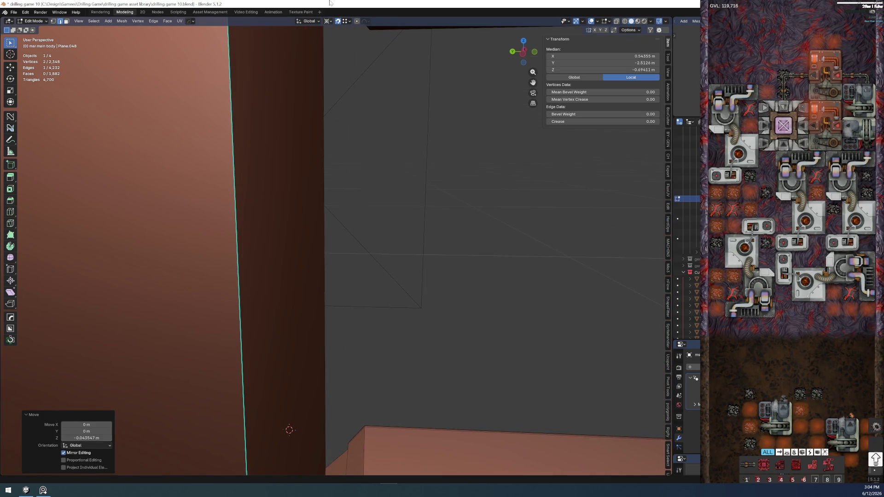
{"action": "mouse_move", "coordinate": [350, 185]}
{"action": "middle_mouse_down"}
{"action": "mouse_move", "coordinate": [353, 232]}
{"action": "mouse_move", "coordinate": [385, 319]}
{"action": "mouse_move", "coordinate": [328, 141]}
{"action": "mouse_move", "coordinate": [341, 164]}
{"action": "mouse_move", "coordinate": [312, 143]}
{"action": "mouse_move", "coordinate": [144, 132]}
{"action": "mouse_move", "coordinate": [227, 140]}
{"action": "mouse_move", "coordinate": [233, 229]}
{"action": "middle_mouse_up"}
{"action": "left_click", "coordinate": [323, 126]}
{"action": "key", "text": "g"}
{"action": "key", "text": "z"}
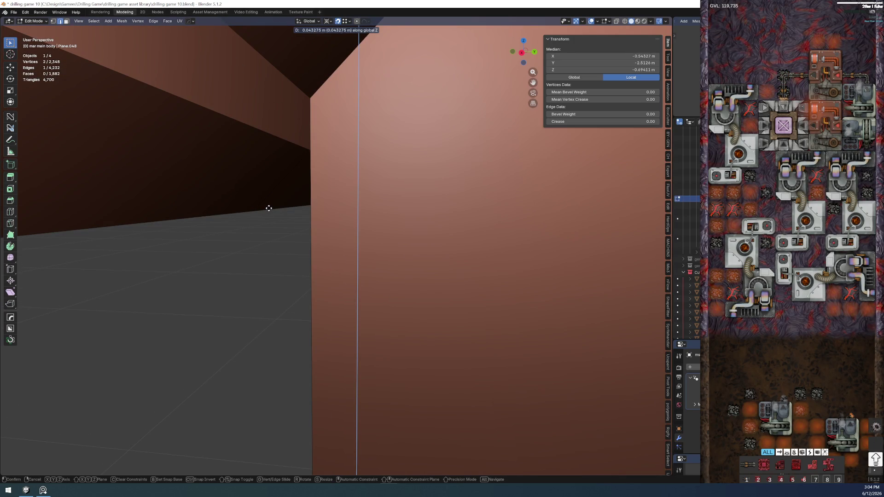
{"action": "left_click", "coordinate": [269, 208]}
{"action": "mouse_move", "coordinate": [266, 206]}
{"action": "middle_mouse_down"}
{"action": "mouse_move", "coordinate": [303, 184]}
{"action": "mouse_move", "coordinate": [278, 159]}
{"action": "middle_mouse_up"}
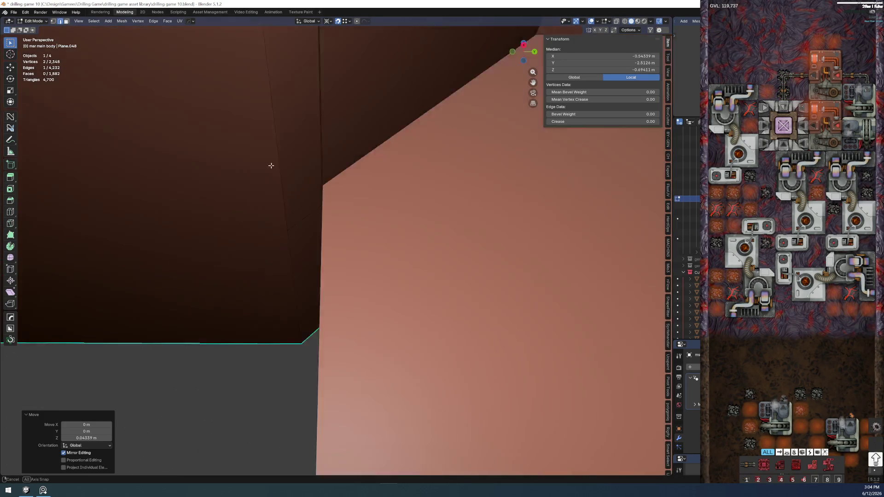
{"action": "key", "text": "shift+g"}
{"action": "left_click", "coordinate": [256, 195]}
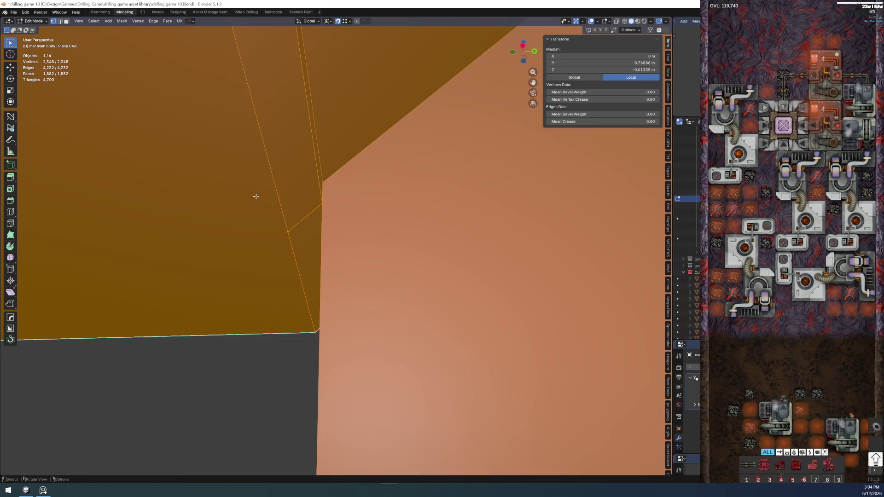
Merge overlapping vertices by distance, deselect all, and switch to wireframe display
{"action": "key", "text": "m"}
{"action": "left_click", "coordinate": [272, 274]}
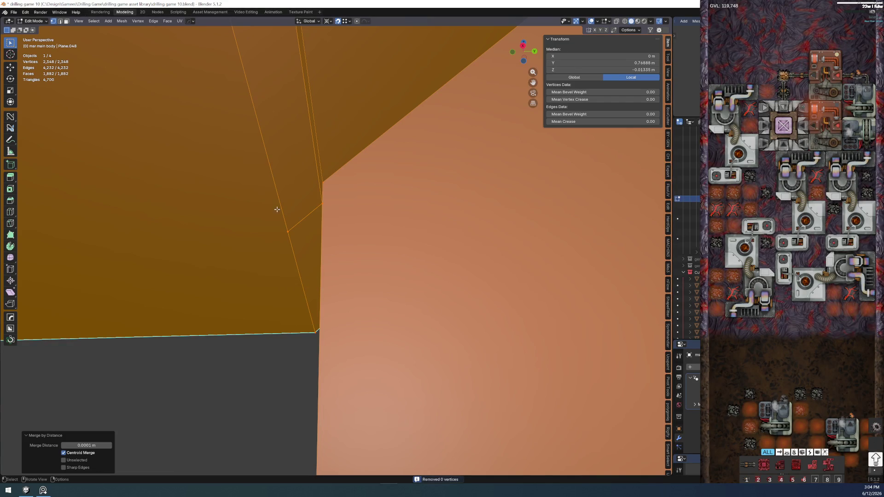
{"action": "middle_click_drag", "start_coordinate": [276, 209], "coordinate": [265, 236]}
{"action": "scroll", "coordinate": [265, 236], "scroll_direction": "up", "scroll_amount": 2}
{"action": "key", "text": "alt+a"}
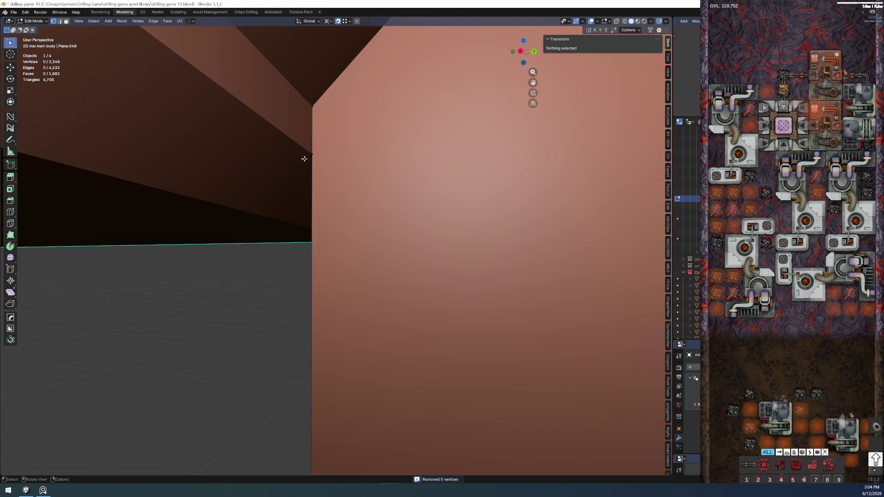
{"action": "middle_click_drag", "start_coordinate": [305, 160], "coordinate": [316, 150]}
{"action": "key", "text": "z"}
{"action": "left_click", "coordinate": [261, 150]}
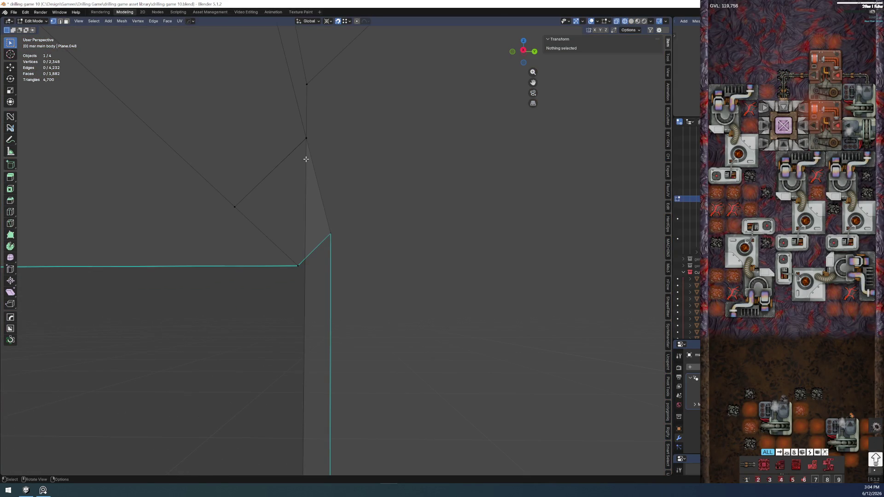
Merge the top bevel corner's vertex pair into one vertex at its centre
{"action": "left_click", "coordinate": [307, 139]}
{"action": "key", "text": "m"}
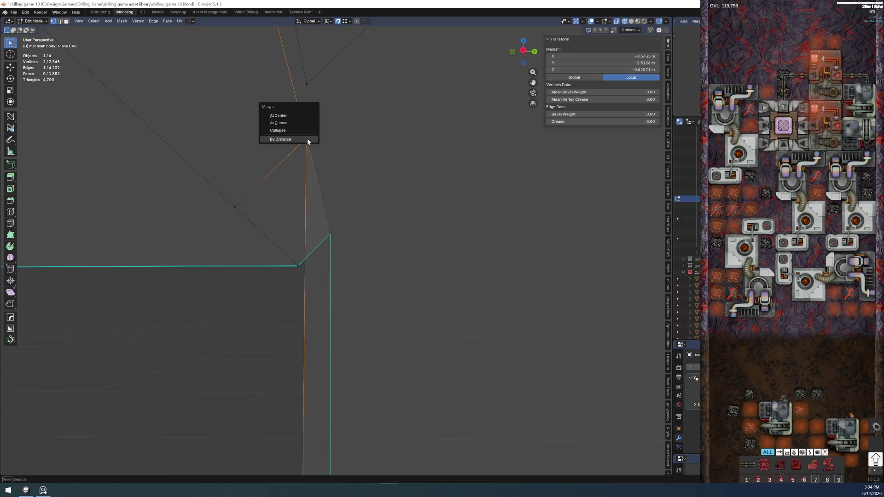
{"action": "left_click", "coordinate": [307, 139]}
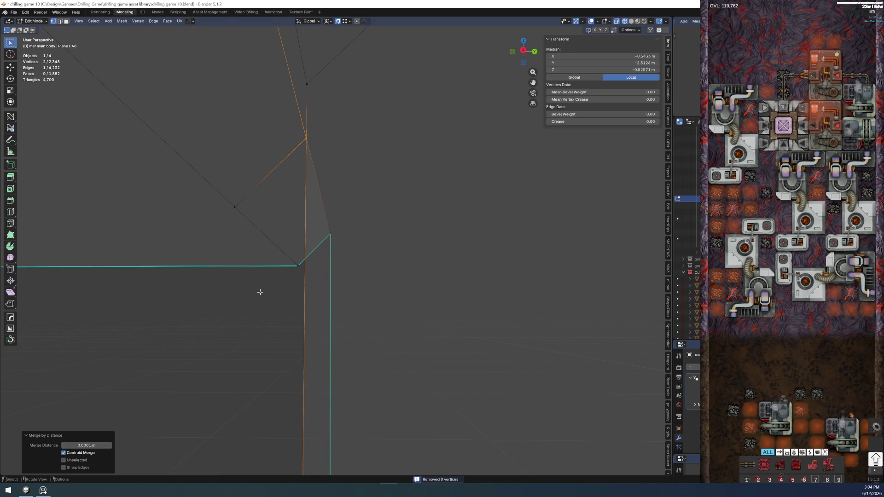
{"action": "left_click", "coordinate": [306, 138]}
{"action": "key", "text": "g"}
{"action": "right_click", "coordinate": [307, 135]}
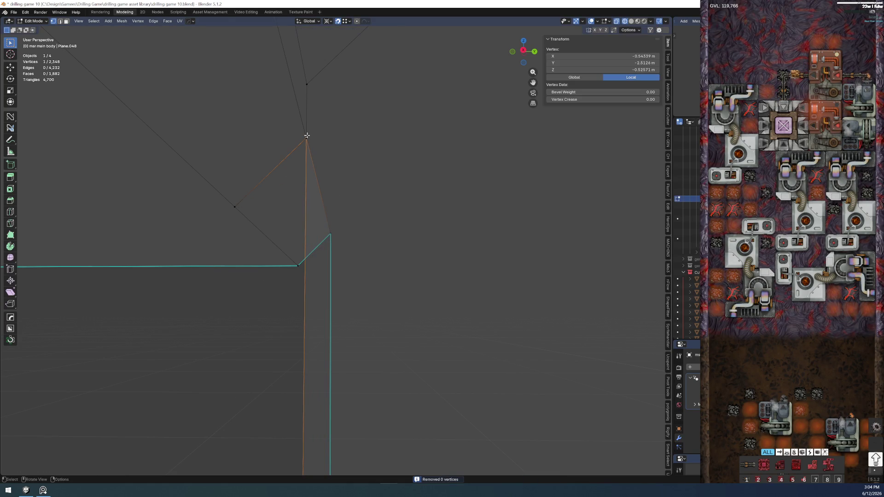
{"action": "left_click", "coordinate": [305, 140], "text": "shift"}
{"action": "key", "text": "m"}
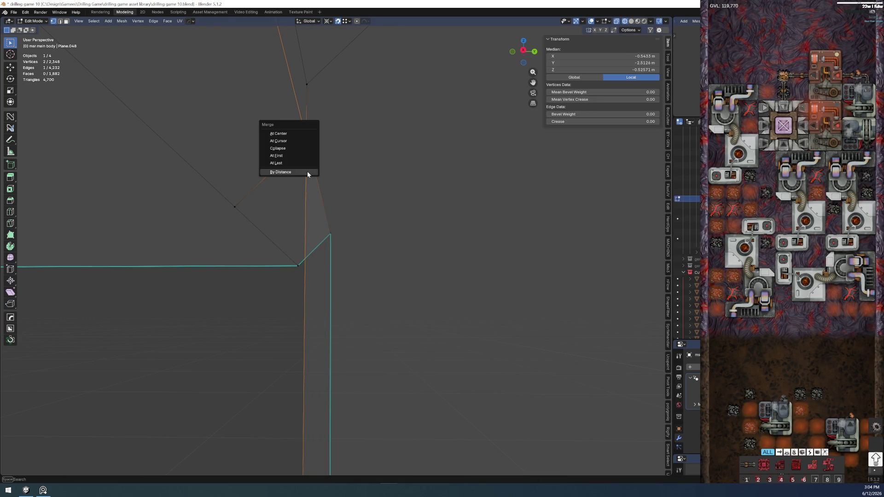
{"action": "left_click", "coordinate": [309, 134]}
{"action": "left_click", "coordinate": [264, 355]}
Merge the stray vertex pair on another bevel corner at its centre
{"action": "mouse_move", "coordinate": [264, 355]}
{"action": "middle_mouse_down"}
{"action": "mouse_move", "coordinate": [285, 152]}
{"action": "mouse_move", "coordinate": [219, 115]}
{"action": "mouse_move", "coordinate": [223, 272]}
{"action": "mouse_move", "coordinate": [296, 163]}
{"action": "mouse_move", "coordinate": [316, 282]}
{"action": "mouse_move", "coordinate": [442, 122]}
{"action": "middle_mouse_up"}
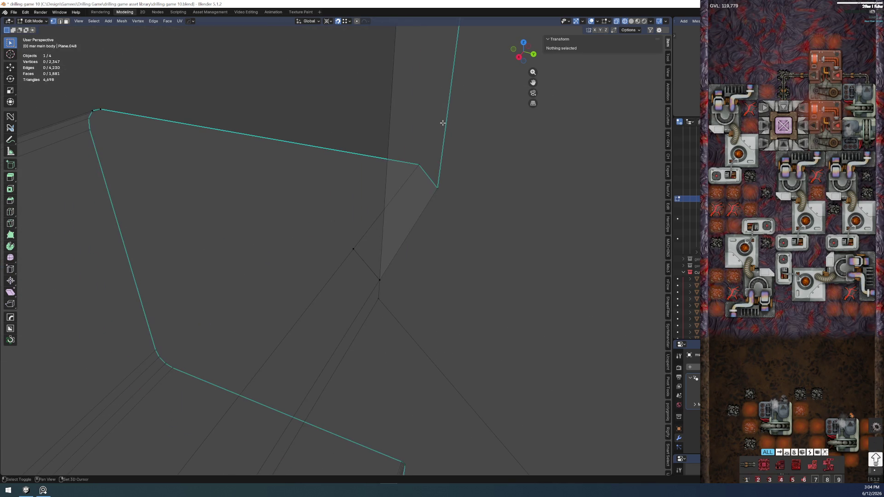
{"action": "left_click", "coordinate": [381, 281]}
{"action": "left_click", "coordinate": [380, 279], "text": "shift"}
{"action": "key", "text": "m"}
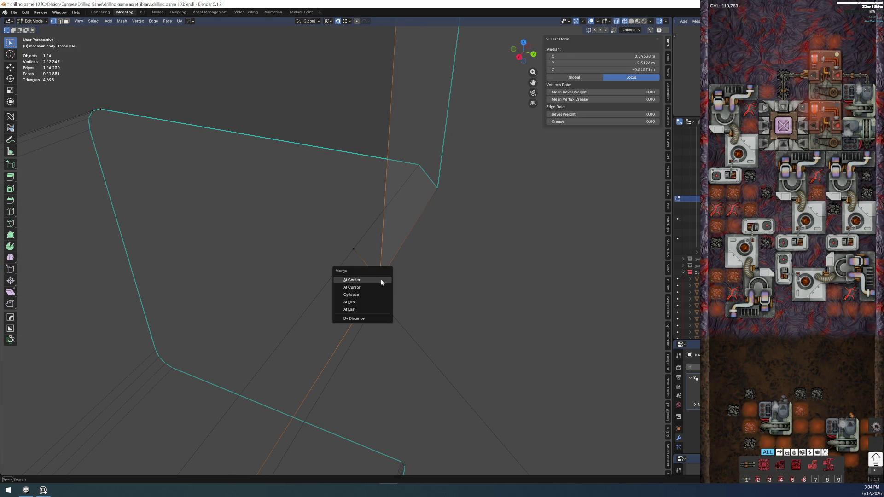
{"action": "left_click", "coordinate": [380, 279]}
{"action": "scroll", "coordinate": [384, 277], "scroll_direction": "down", "scroll_amount": 2}
{"action": "mouse_move", "coordinate": [384, 277]}
{"action": "middle_mouse_down"}
{"action": "mouse_move", "coordinate": [410, 263]}
{"action": "mouse_move", "coordinate": [335, 306]}
{"action": "mouse_move", "coordinate": [327, 247]}
{"action": "mouse_move", "coordinate": [310, 262]}
{"action": "mouse_move", "coordinate": [355, 282]}
{"action": "mouse_move", "coordinate": [322, 296]}
{"action": "mouse_move", "coordinate": [272, 282]}
{"action": "mouse_move", "coordinate": [276, 292]}
{"action": "mouse_move", "coordinate": [380, 297]}
{"action": "mouse_move", "coordinate": [331, 268]}
{"action": "mouse_move", "coordinate": [341, 237]}
{"action": "mouse_move", "coordinate": [299, 245]}
{"action": "middle_mouse_up"}
Return to solid shading, leave Edit Mode for Object Mode, and frame the reactor body
{"action": "key", "text": "z"}
{"action": "left_click", "coordinate": [404, 302]}
{"action": "left_click", "coordinate": [327, 246]}
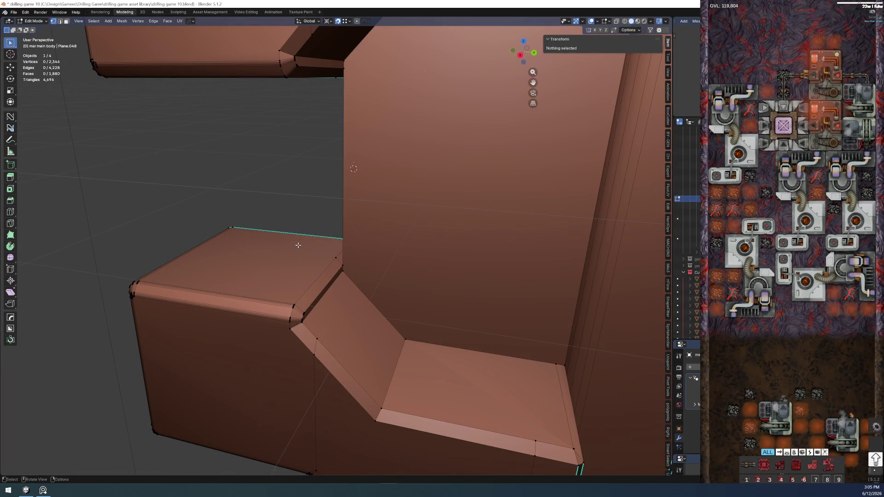
{"action": "key", "text": "ctrl+Tab"}
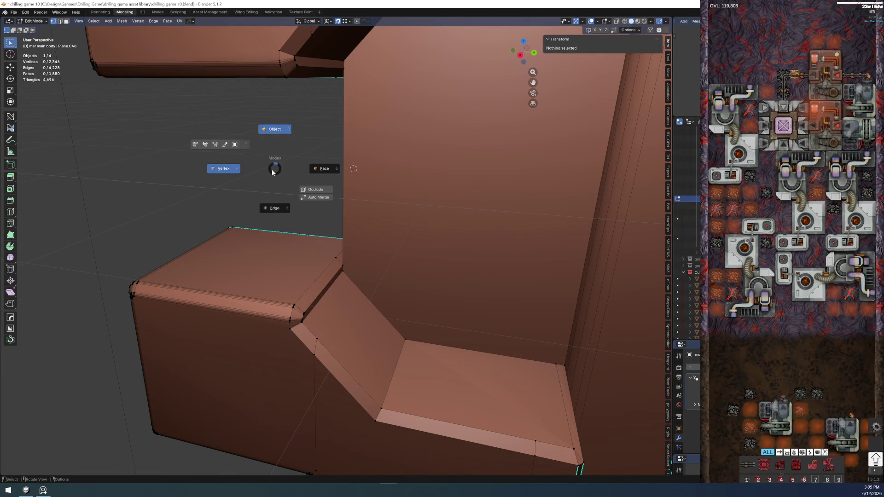
{"action": "key", "text": "Tab"}
{"action": "key", "text": "KP_Decimal"}
Save the drilling game 10 file
{"action": "mouse_move", "coordinate": [262, 166]}
{"action": "middle_mouse_down"}
{"action": "mouse_move", "coordinate": [300, 150]}
{"action": "mouse_move", "coordinate": [282, 152]}
{"action": "middle_mouse_up"}
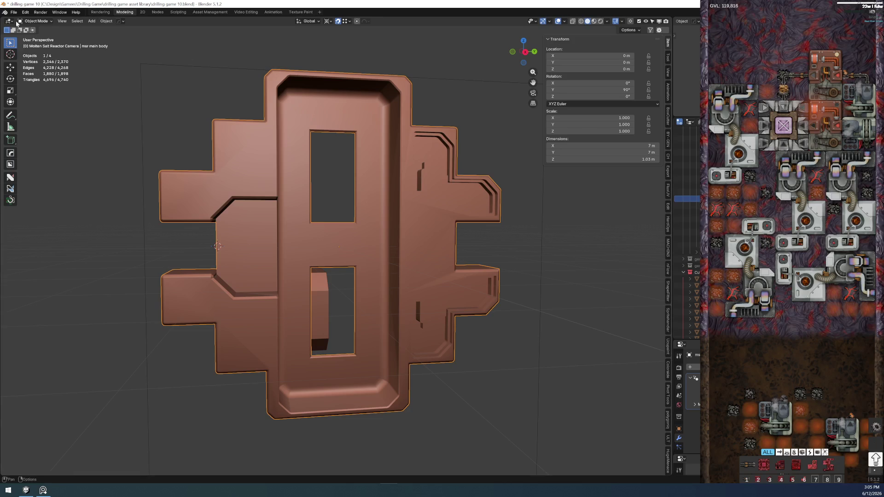
{"action": "left_click", "coordinate": [14, 12]}
{"action": "left_click", "coordinate": [23, 55]}
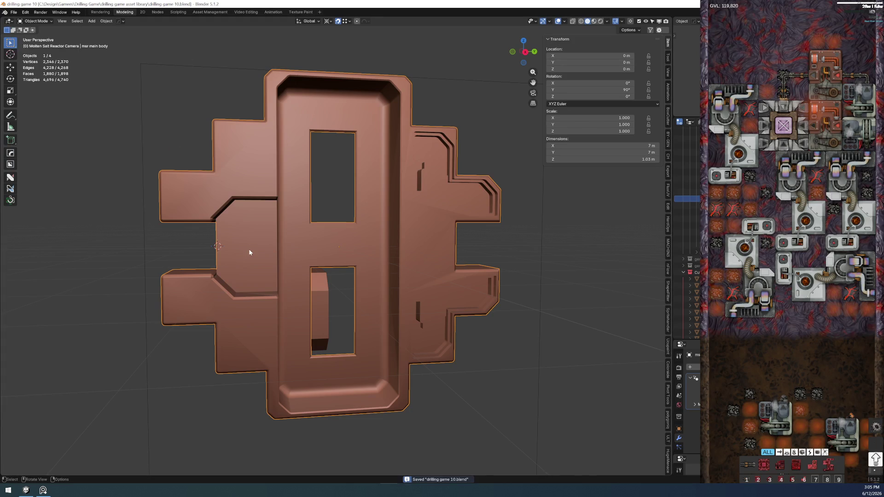
Back in Edit Mode at the bevelled corner, nudge the stray corner vertex up into line
{"action": "middle_click_drag", "start_coordinate": [248, 249], "coordinate": [363, 246]}
{"action": "scroll", "coordinate": [370, 304], "scroll_direction": "up", "scroll_amount": 5}
{"action": "middle_click_drag", "start_coordinate": [361, 309], "coordinate": [319, 313]}
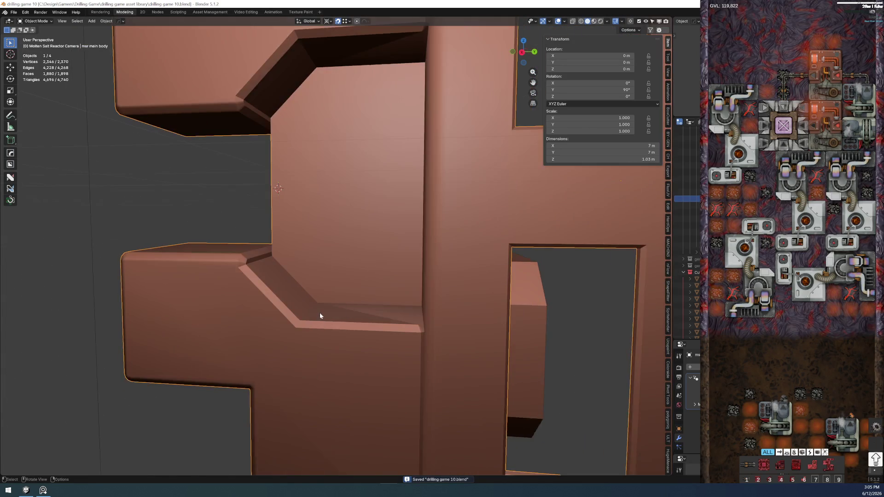
{"action": "key", "text": "Tab"}
{"action": "scroll", "coordinate": [246, 282], "scroll_direction": "up", "scroll_amount": 3}
{"action": "middle_click_drag", "start_coordinate": [245, 281], "coordinate": [341, 285]}
{"action": "scroll", "coordinate": [310, 287], "scroll_direction": "up", "scroll_amount": 2}
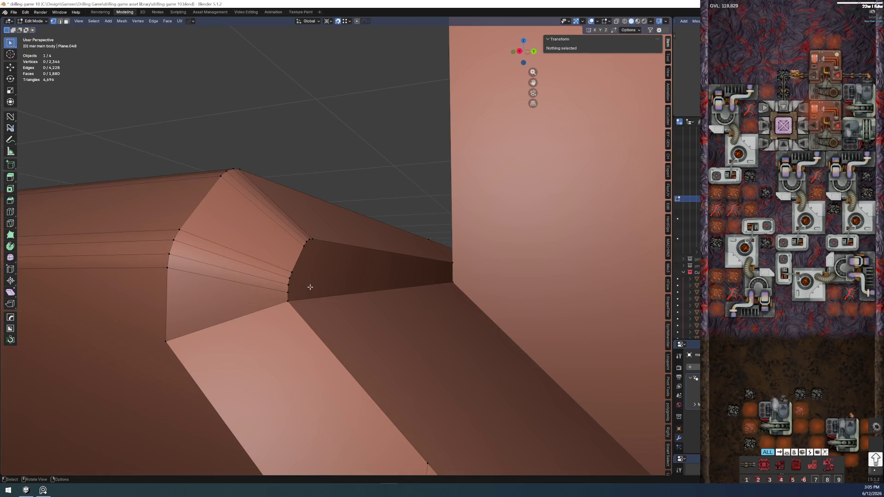
{"action": "left_click", "coordinate": [288, 297]}
{"action": "left_click_drag", "start_coordinate": [288, 293], "coordinate": [293, 283]}
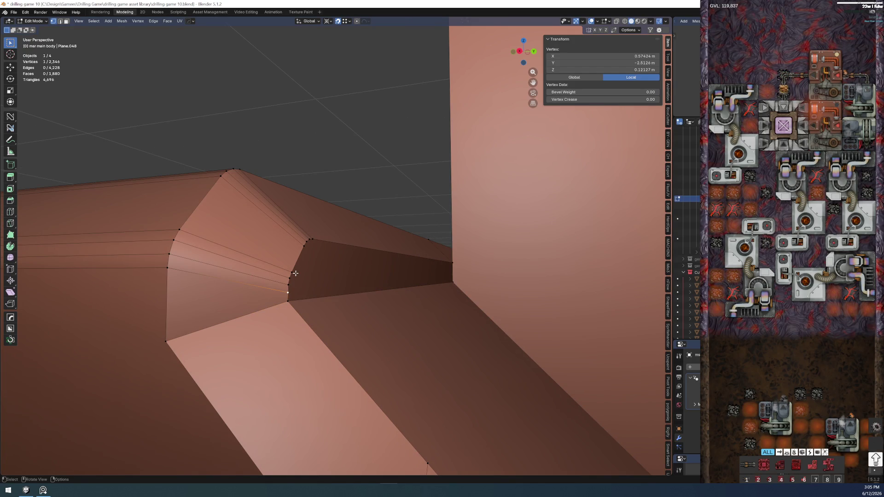
Add the neighbouring corner vertices to the selection and begin an edge slide
{"action": "left_click", "coordinate": [289, 285], "text": "shift"}
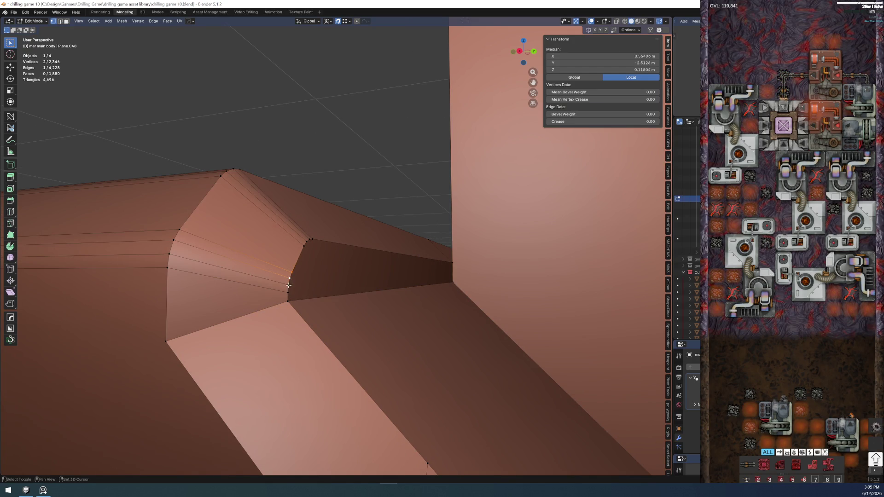
{"action": "left_click", "coordinate": [288, 289], "text": "shift"}
{"action": "key", "text": "g"}
{"action": "key", "text": "g"}
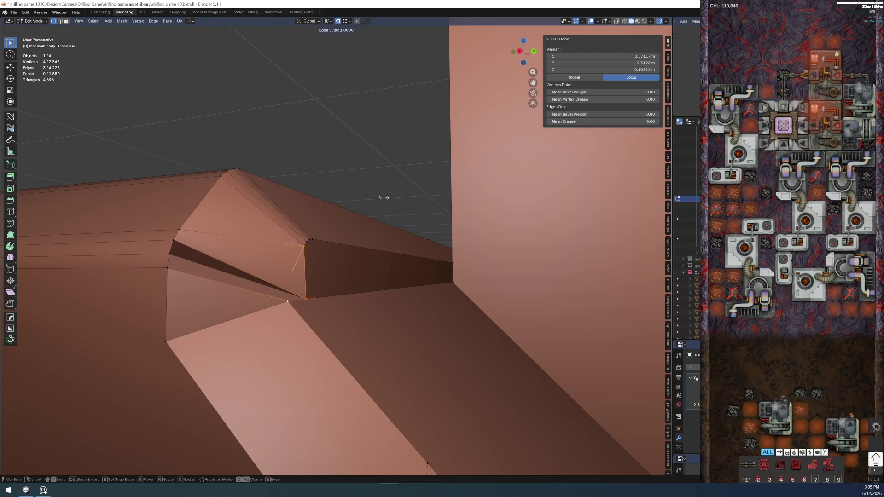
Confirm the corner slide, then select the bevel edge loop plus another bevel edge
{"action": "left_click", "coordinate": [292, 271]}
{"action": "mouse_move", "coordinate": [292, 272]}
{"action": "middle_mouse_down"}
{"action": "mouse_move", "coordinate": [305, 256]}
{"action": "mouse_move", "coordinate": [181, 262]}
{"action": "mouse_move", "coordinate": [245, 282]}
{"action": "mouse_move", "coordinate": [295, 282]}
{"action": "mouse_move", "coordinate": [300, 300]}
{"action": "mouse_move", "coordinate": [300, 286]}
{"action": "middle_mouse_up"}
{"action": "key", "text": "alt+a"}
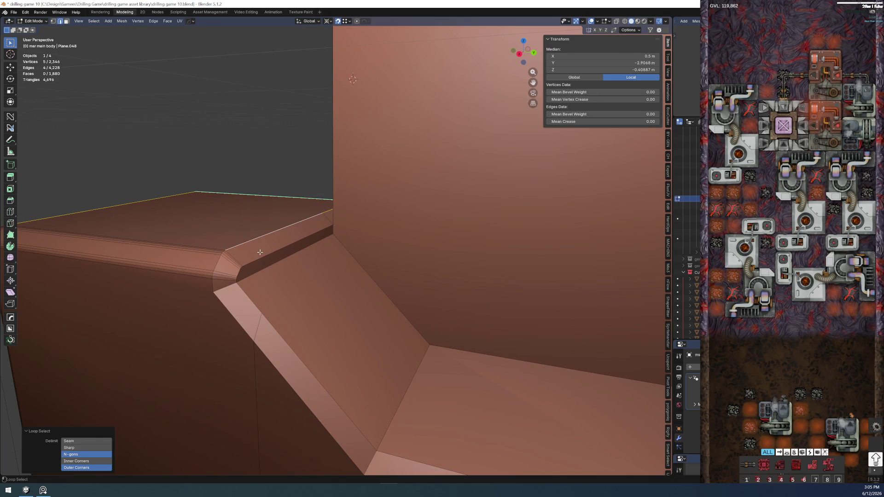
{"action": "left_click", "coordinate": [217, 266], "text": "alt"}
{"action": "key", "text": "alt+a"}
{"action": "left_click", "coordinate": [217, 266], "text": "alt"}
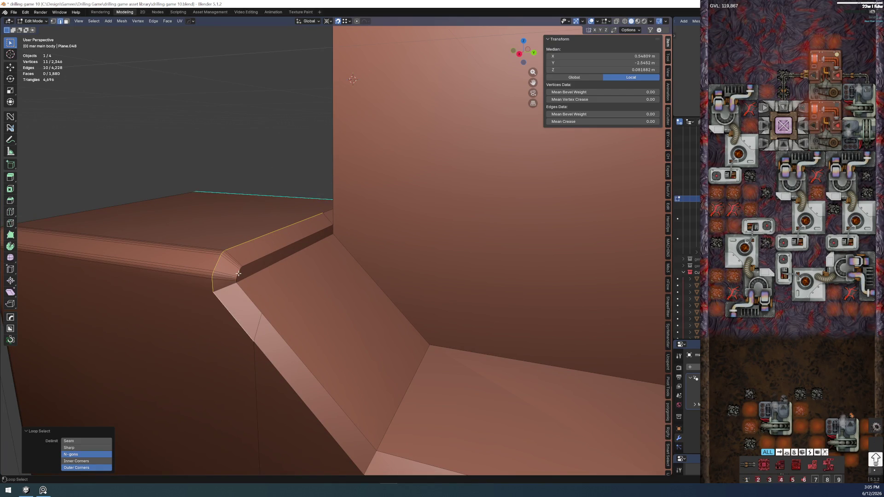
{"action": "mouse_move", "coordinate": [265, 318]}
{"action": "middle_mouse_down"}
{"action": "mouse_move", "coordinate": [339, 292]}
{"action": "mouse_move", "coordinate": [308, 272]}
{"action": "mouse_move", "coordinate": [248, 256]}
{"action": "middle_mouse_up"}
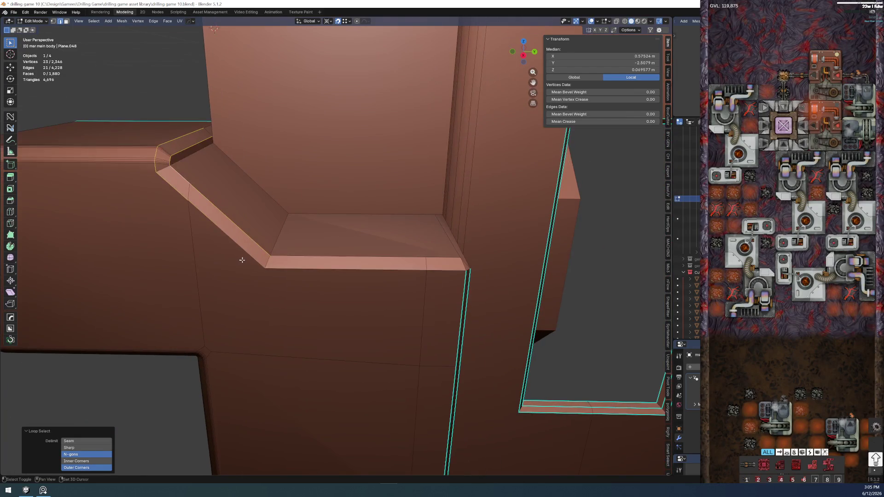
{"action": "left_click", "coordinate": [248, 255], "text": "shift"}
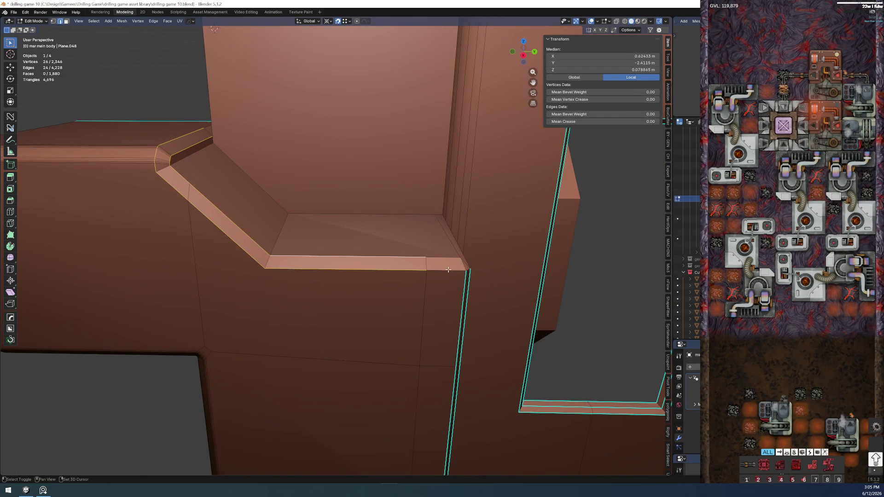
{"action": "middle_click_drag", "start_coordinate": [442, 272], "coordinate": [369, 263]}
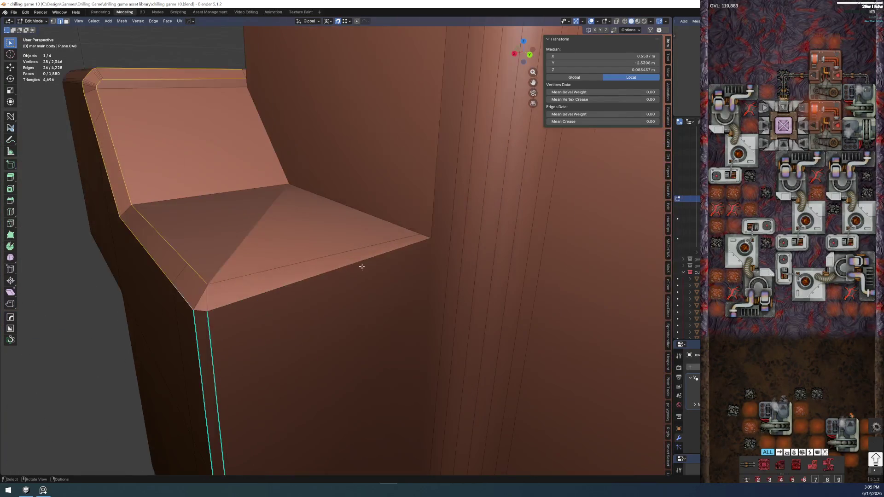
In vertex mode, lower the corner vertex against the wall by 0.043 m along Z
{"action": "key", "text": "1"}
{"action": "left_click", "coordinate": [432, 245]}
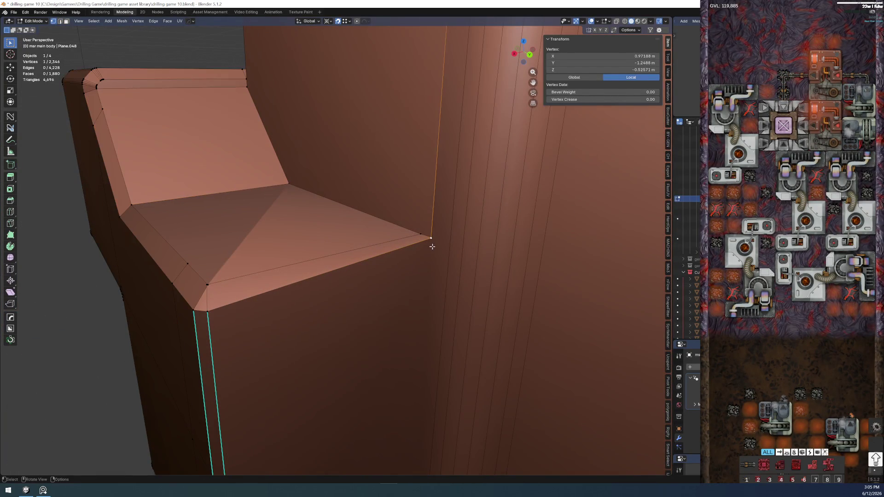
{"action": "mouse_move", "coordinate": [264, 276]}
{"action": "middle_mouse_down"}
{"action": "mouse_move", "coordinate": [303, 276]}
{"action": "mouse_move", "coordinate": [359, 203]}
{"action": "mouse_move", "coordinate": [351, 296]}
{"action": "mouse_move", "coordinate": [379, 248]}
{"action": "mouse_move", "coordinate": [335, 233]}
{"action": "mouse_move", "coordinate": [162, 248]}
{"action": "middle_mouse_up"}
{"action": "key", "text": "g"}
{"action": "key", "text": "z"}
{"action": "left_click", "coordinate": [262, 270]}
Raise the matching vertex on the opposite corner by 0.043 m along Z, then deselect
{"action": "left_click", "coordinate": [248, 237]}
{"action": "key", "text": "g"}
{"action": "key", "text": "z"}
{"action": "left_click", "coordinate": [157, 202]}
{"action": "mouse_move", "coordinate": [157, 203]}
{"action": "middle_mouse_down"}
{"action": "mouse_move", "coordinate": [197, 274]}
{"action": "mouse_move", "coordinate": [229, 265]}
{"action": "mouse_move", "coordinate": [241, 286]}
{"action": "middle_mouse_up"}
{"action": "left_click", "coordinate": [243, 295]}
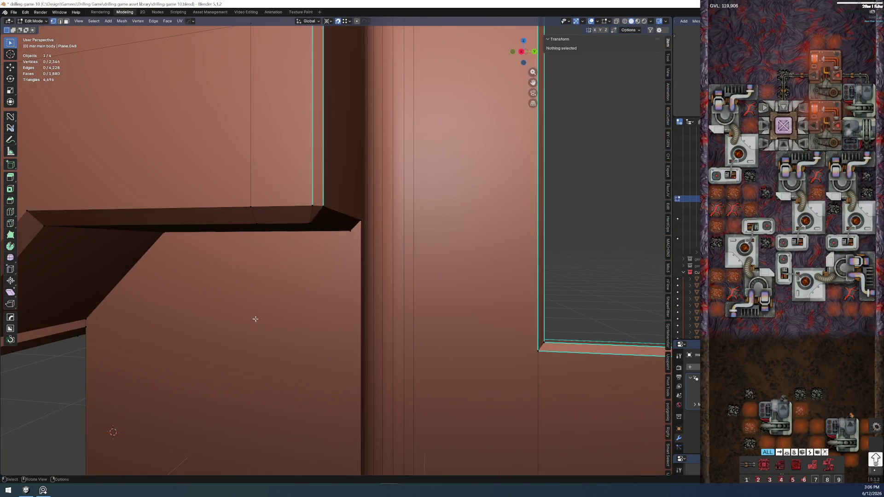
Select the two bevel face loops on the stepped ledge and extend to similar faces
{"action": "scroll", "coordinate": [286, 293], "scroll_direction": "down", "scroll_amount": 3}
{"action": "scroll", "coordinate": [341, 303], "scroll_direction": "up", "scroll_amount": 4}
{"action": "middle_click_drag", "start_coordinate": [279, 240], "coordinate": [320, 206]}
{"action": "scroll", "coordinate": [321, 206], "scroll_direction": "up", "scroll_amount": 6}
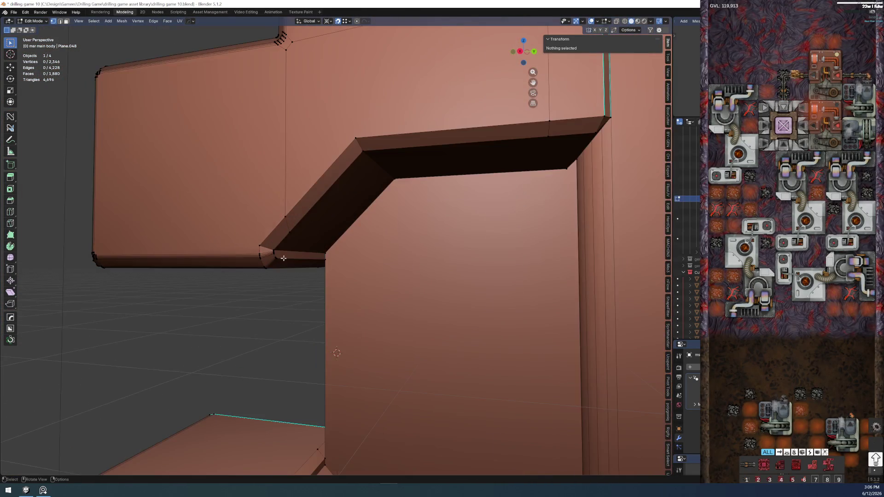
{"action": "left_click", "coordinate": [213, 245]}
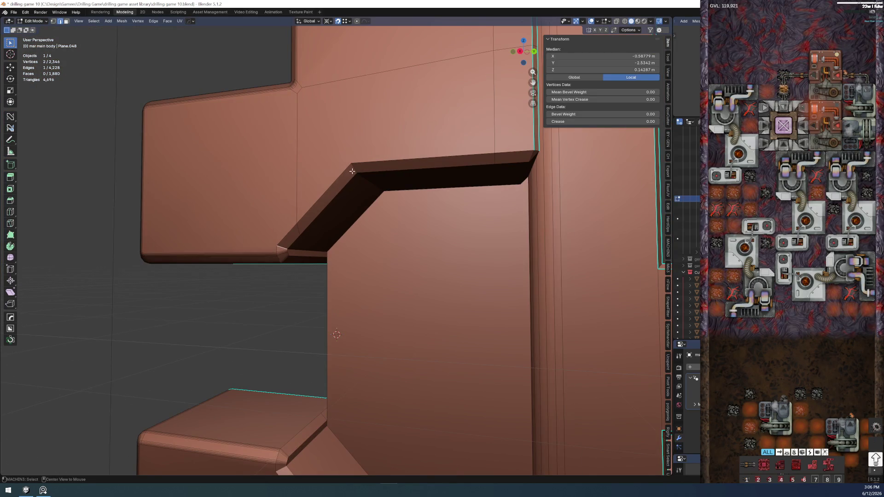
{"action": "key", "text": "3"}
{"action": "left_click", "coordinate": [354, 171], "text": "alt"}
{"action": "middle_click_drag", "start_coordinate": [354, 171], "coordinate": [295, 387]}
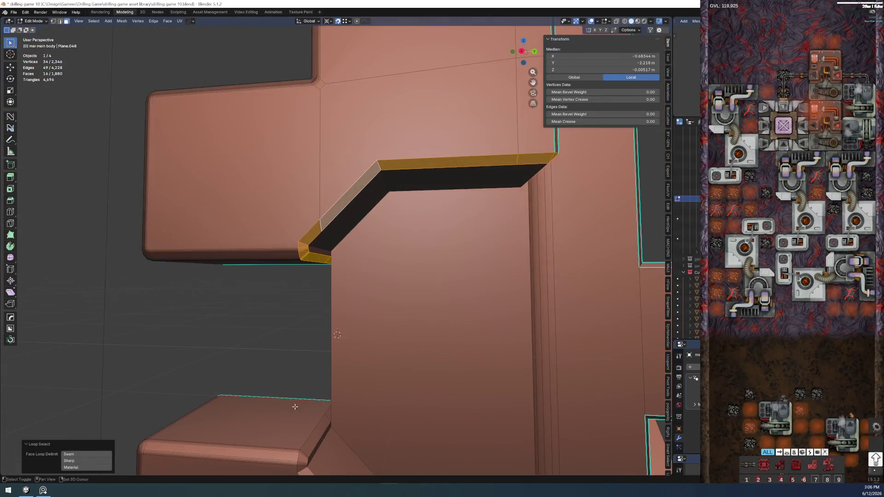
{"action": "left_click", "coordinate": [306, 457], "text": "alt+shift"}
{"action": "mouse_move", "coordinate": [306, 457]}
{"action": "middle_mouse_down", "text": "shift"}
{"action": "mouse_move", "coordinate": [329, 275]}
{"action": "mouse_move", "coordinate": [307, 232]}
{"action": "middle_mouse_up", "text": "shift"}
{"action": "right_click", "coordinate": [329, 275]}
{"action": "left_click", "coordinate": [327, 300]}
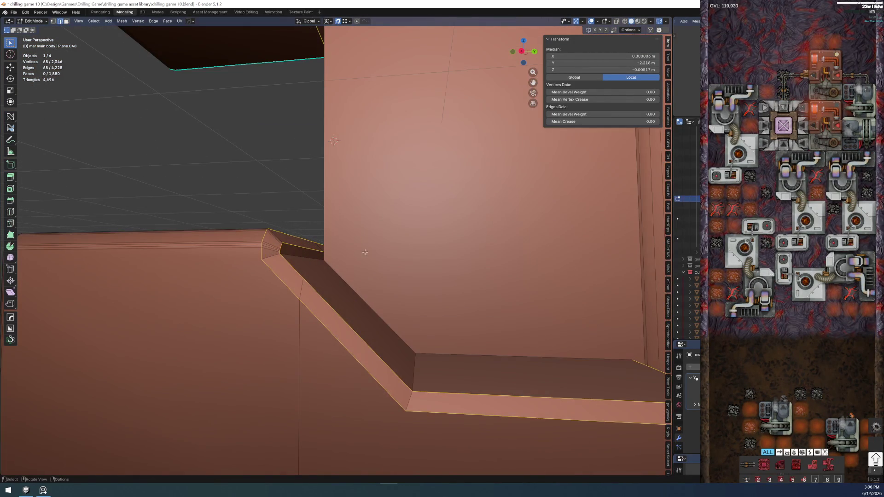
Bevel the ledge edges with 3 segments, about 0.0112 m wide, redoing the first attempt
{"action": "key", "text": "ctrl+b"}
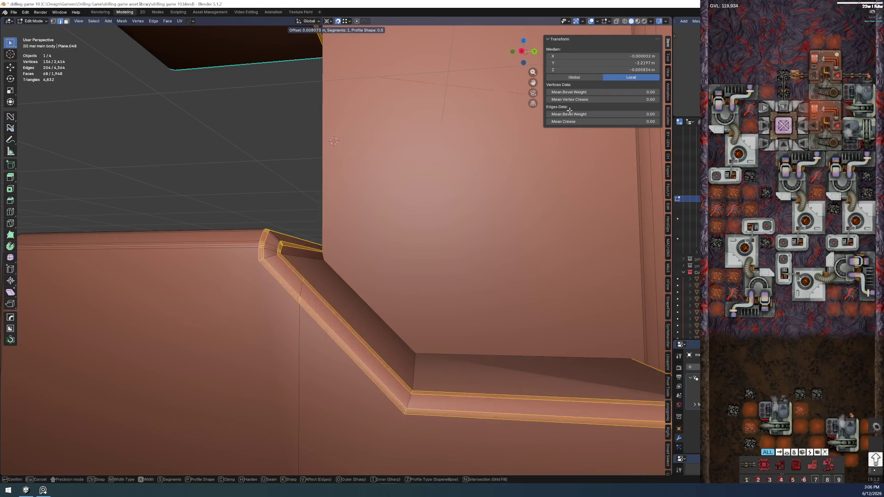
{"action": "left_click", "coordinate": [578, 112]}
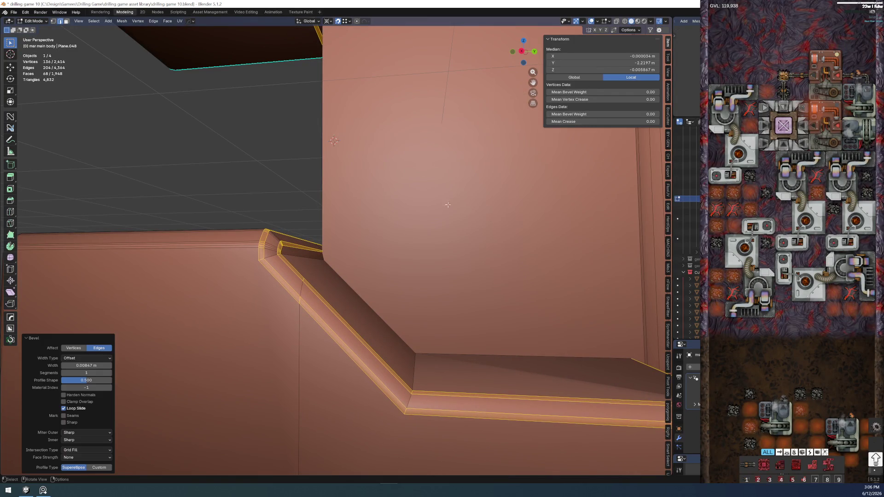
{"action": "key", "text": "ctrl+z"}
{"action": "key", "text": "ctrl"}
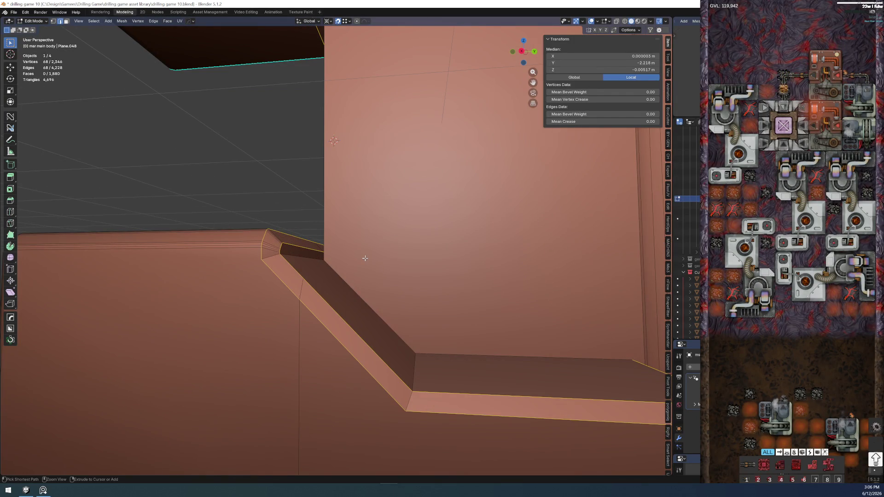
{"action": "key", "text": "ctrl+b"}
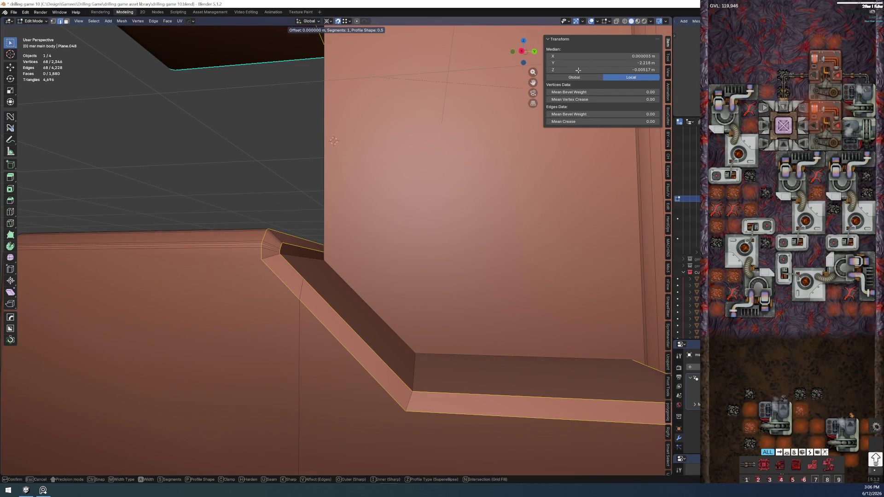
{"action": "scroll", "coordinate": [569, 81], "scroll_direction": "up", "scroll_amount": 2}
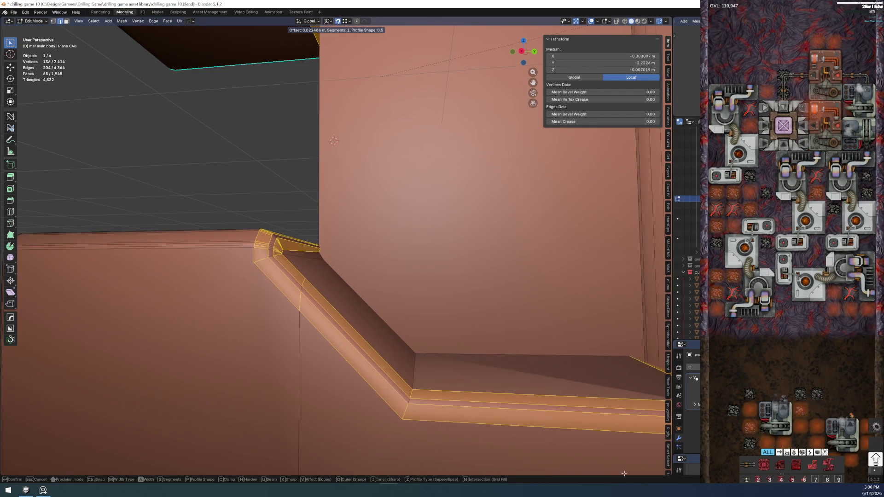
{"action": "left_click", "coordinate": [594, 42]}
Switch to Object Mode and orbit to inspect the bevelled top edge
{"action": "key", "text": "Tab"}
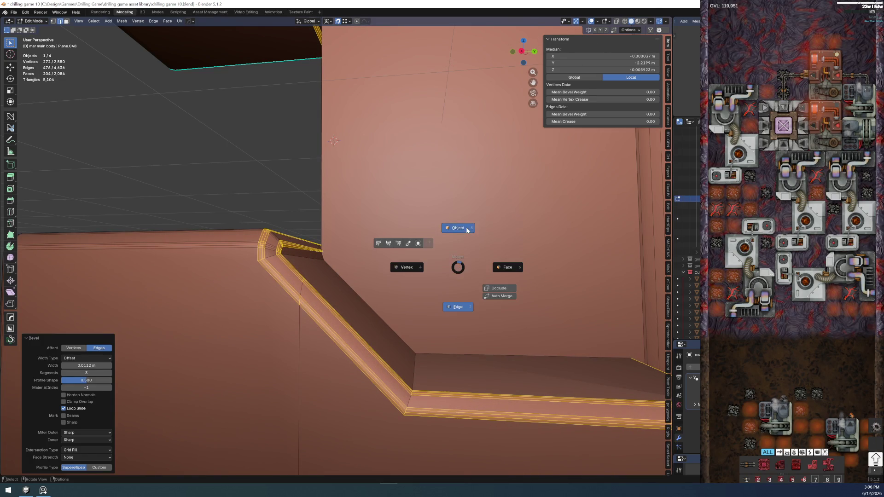
{"action": "scroll", "coordinate": [302, 218], "scroll_direction": "up", "scroll_amount": 3}
{"action": "mouse_move", "coordinate": [274, 237]}
{"action": "middle_mouse_down"}
{"action": "mouse_move", "coordinate": [150, 258]}
{"action": "mouse_move", "coordinate": [306, 230]}
{"action": "mouse_move", "coordinate": [311, 238]}
{"action": "middle_mouse_up"}
{"action": "key", "text": "Tab"}
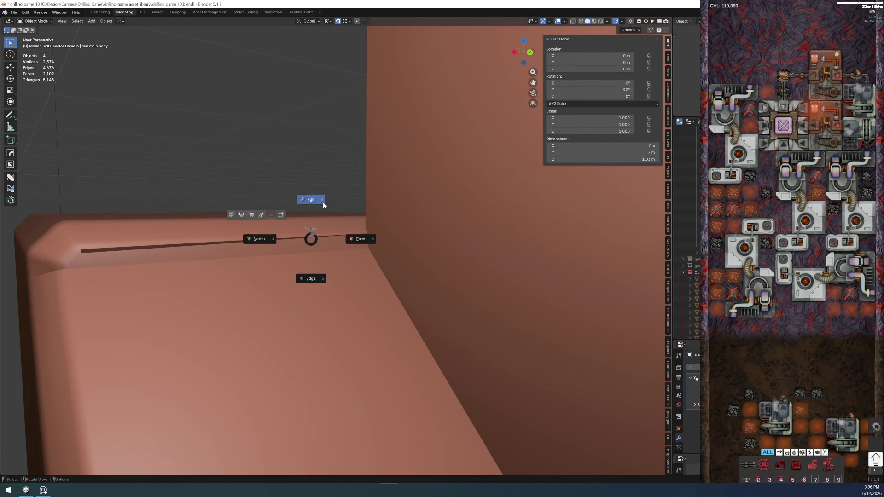
In vertex mode, vertex-slide the ledge's corner vertex along its edge with Shift+V
{"action": "middle_click_drag", "start_coordinate": [323, 202], "coordinate": [326, 247]}
{"action": "key", "text": "1"}
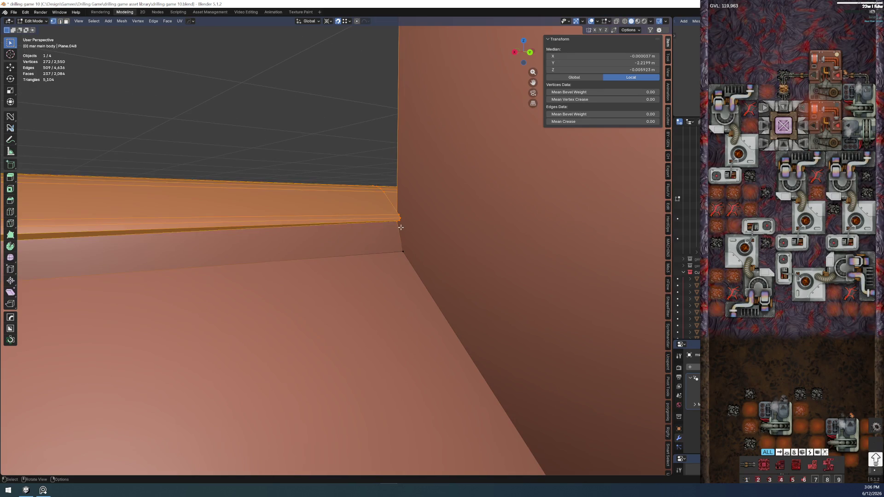
{"action": "left_click", "coordinate": [399, 227]}
{"action": "key", "text": "shift+v"}
{"action": "left_click", "coordinate": [402, 228]}
{"action": "mouse_move", "coordinate": [396, 229]}
{"action": "middle_mouse_down"}
{"action": "mouse_move", "coordinate": [371, 220]}
{"action": "mouse_move", "coordinate": [437, 217]}
{"action": "mouse_move", "coordinate": [412, 245]}
{"action": "mouse_move", "coordinate": [332, 241]}
{"action": "mouse_move", "coordinate": [361, 233]}
{"action": "mouse_move", "coordinate": [343, 248]}
{"action": "middle_mouse_up"}
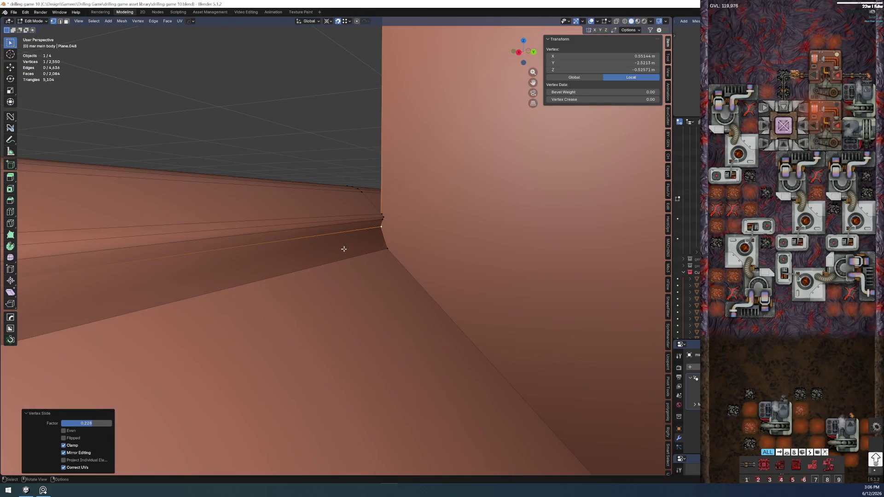
{"action": "scroll", "coordinate": [390, 226], "scroll_direction": "up", "scroll_amount": 4}
Repeat the Shift+V vertex slide on the corner vertex three more times along the ledge edge
{"action": "key", "text": "shift+v"}
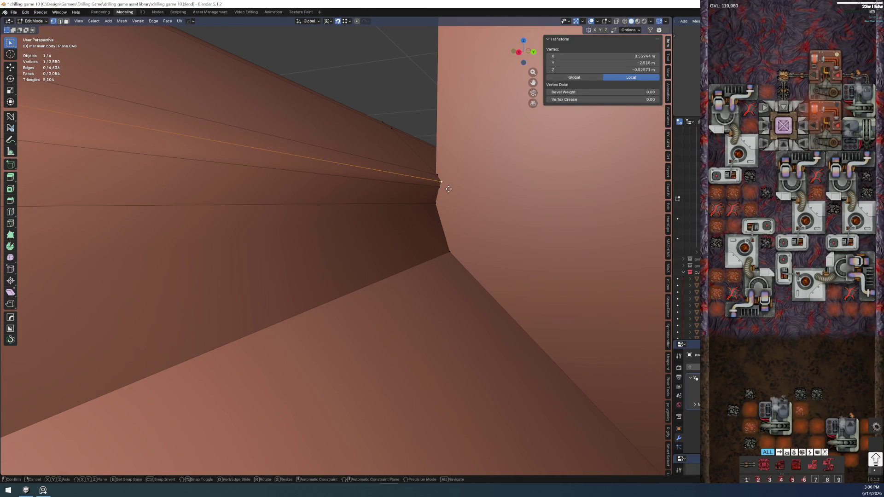
{"action": "left_click", "coordinate": [439, 191]}
{"action": "key", "text": "shift+v"}
{"action": "left_click", "coordinate": [441, 182]}
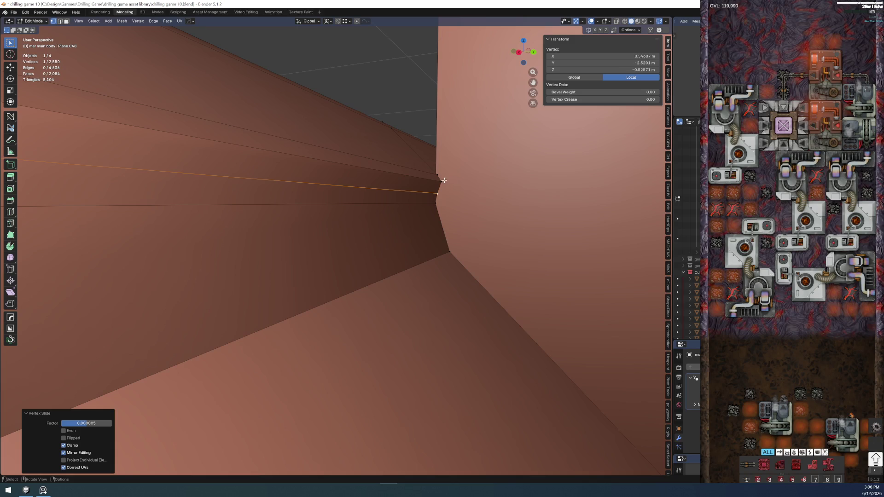
{"action": "key", "text": "shift+v"}
{"action": "left_click", "coordinate": [435, 180]}
{"action": "mouse_move", "coordinate": [435, 179]}
{"action": "middle_mouse_down"}
{"action": "mouse_move", "coordinate": [408, 144]}
{"action": "mouse_move", "coordinate": [385, 147]}
{"action": "mouse_move", "coordinate": [352, 182]}
{"action": "mouse_move", "coordinate": [306, 205]}
{"action": "mouse_move", "coordinate": [304, 261]}
{"action": "mouse_move", "coordinate": [285, 167]}
{"action": "mouse_move", "coordinate": [308, 355]}
{"action": "mouse_move", "coordinate": [288, 181]}
{"action": "mouse_move", "coordinate": [257, 236]}
{"action": "mouse_move", "coordinate": [271, 245]}
{"action": "middle_mouse_up"}
Slide the vertex further along the ledge edge with G, moving it about 0.0077 m
{"action": "key", "text": "g"}
{"action": "key", "text": "g"}
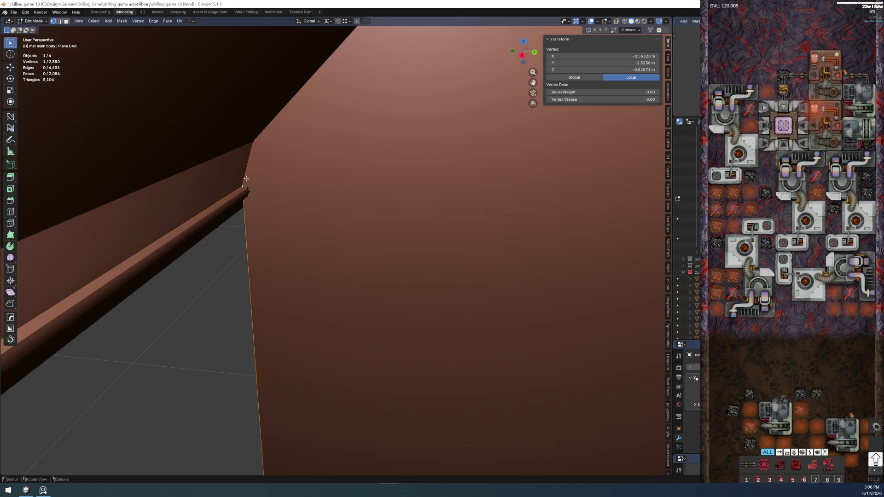
{"action": "left_click", "coordinate": [251, 184]}
{"action": "key", "text": "g"}
{"action": "key", "text": "g"}
{"action": "left_click", "coordinate": [249, 189]}
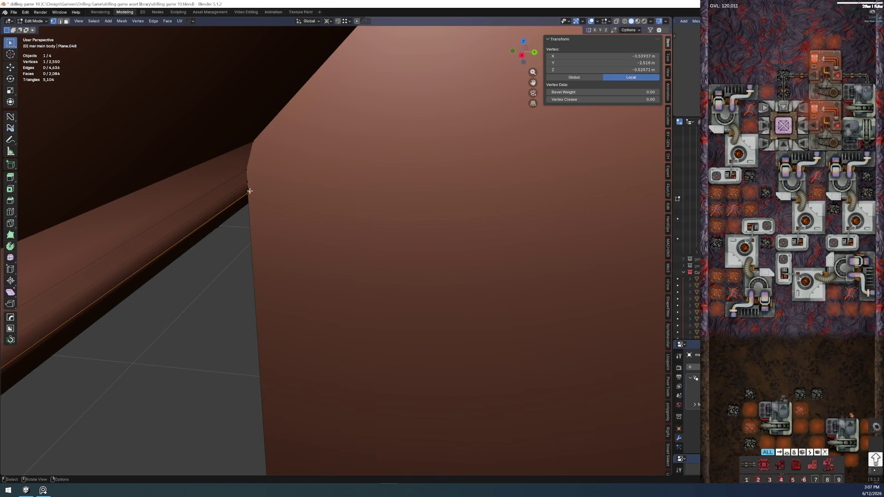
{"action": "key", "text": "g"}
{"action": "key", "text": "g"}
{"action": "left_click", "coordinate": [247, 187]}
{"action": "mouse_move", "coordinate": [247, 187]}
{"action": "middle_mouse_down"}
{"action": "mouse_move", "coordinate": [134, 223]}
{"action": "mouse_move", "coordinate": [240, 193]}
{"action": "mouse_move", "coordinate": [180, 207]}
{"action": "middle_mouse_up"}
{"action": "mouse_move", "coordinate": [441, 230]}
{"action": "middle_mouse_down"}
{"action": "mouse_move", "coordinate": [422, 233]}
{"action": "mouse_move", "coordinate": [487, 209]}
{"action": "mouse_move", "coordinate": [458, 213]}
{"action": "mouse_move", "coordinate": [496, 191]}
{"action": "mouse_move", "coordinate": [174, 238]}
{"action": "middle_mouse_up"}
Place the selected vertex, turn on snapping, and make a small vertex move
{"action": "key", "text": "g"}
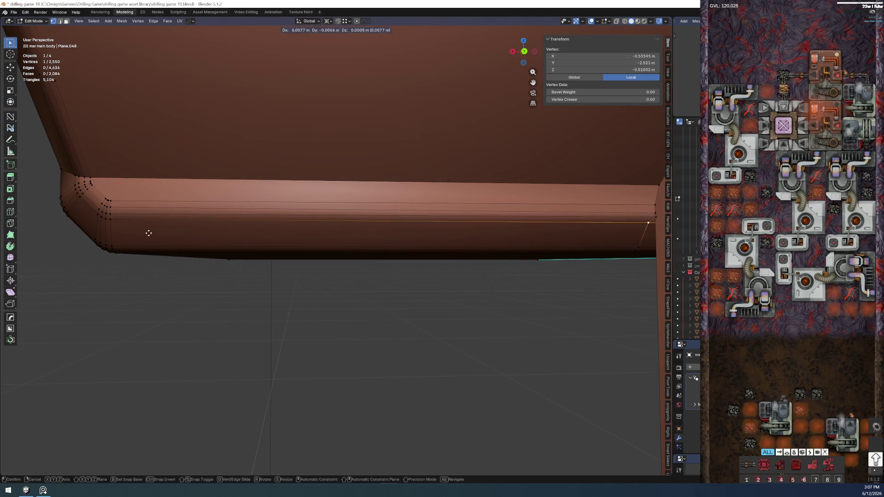
{"action": "left_click", "coordinate": [113, 214]}
{"action": "left_click", "coordinate": [337, 22]}
{"action": "key", "text": "g"}
{"action": "left_click", "coordinate": [421, 260]}
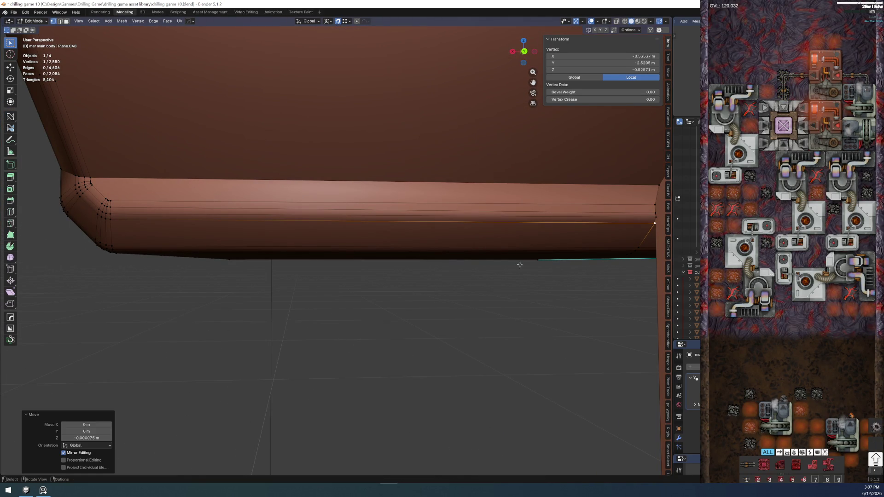
Raise the ledge's right-end vertex toward the bevel rows and settle it into line
{"action": "mouse_move", "coordinate": [652, 220]}
{"action": "left_mouse_down"}
{"action": "mouse_move", "coordinate": [654, 214]}
{"action": "mouse_move", "coordinate": [177, 221]}
{"action": "left_mouse_up"}
{"action": "left_click_drag", "start_coordinate": [117, 219], "coordinate": [592, 218]}
{"action": "left_click_drag", "start_coordinate": [652, 212], "coordinate": [545, 200]}
{"action": "left_click_drag", "start_coordinate": [651, 205], "coordinate": [244, 201]}
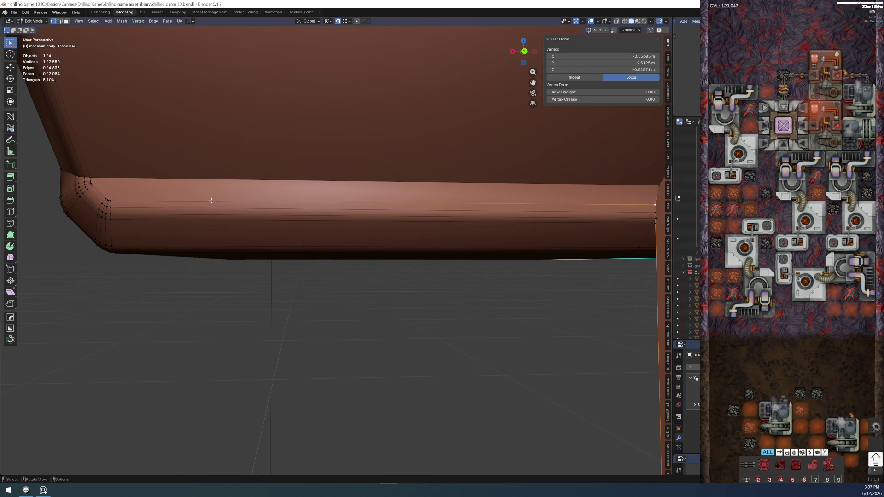
{"action": "left_click_drag", "start_coordinate": [126, 202], "coordinate": [315, 305]}
{"action": "mouse_move", "coordinate": [353, 377]}
{"action": "middle_mouse_down"}
{"action": "mouse_move", "coordinate": [410, 162]}
{"action": "mouse_move", "coordinate": [447, 193]}
{"action": "middle_mouse_up"}
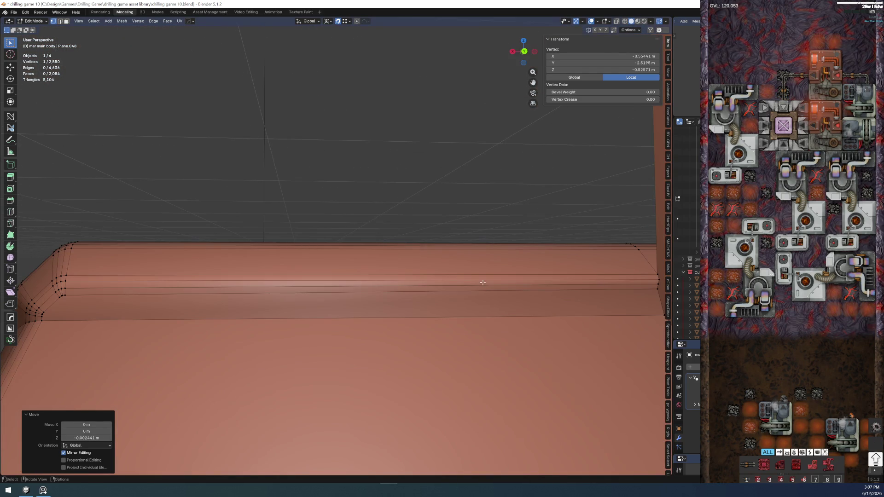
Nudge the vertex vertically along Z, cancelling a runaway stretch and undoing a bad move
{"action": "key", "text": "z"}
{"action": "key", "text": "z"}
{"action": "left_click_drag", "start_coordinate": [656, 291], "coordinate": [69, 297]}
{"action": "key", "text": "Escape"}
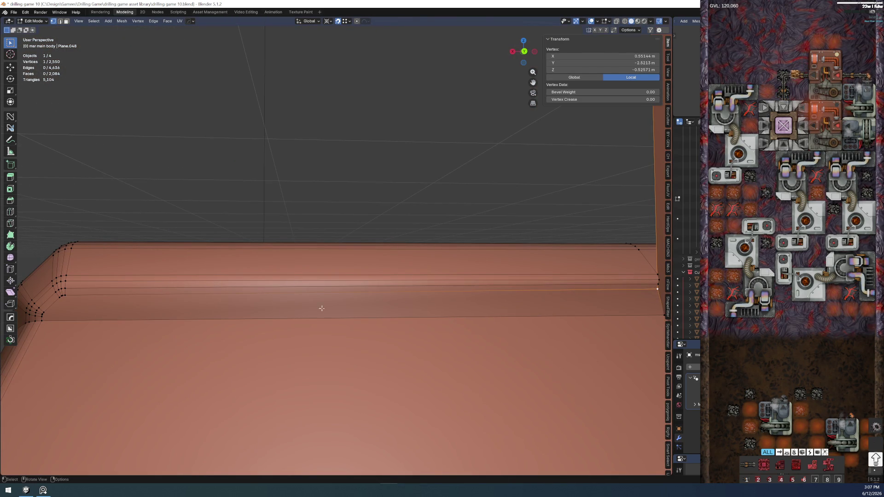
{"action": "key", "text": "g"}
{"action": "key", "text": "z"}
{"action": "left_click", "coordinate": [600, 314]}
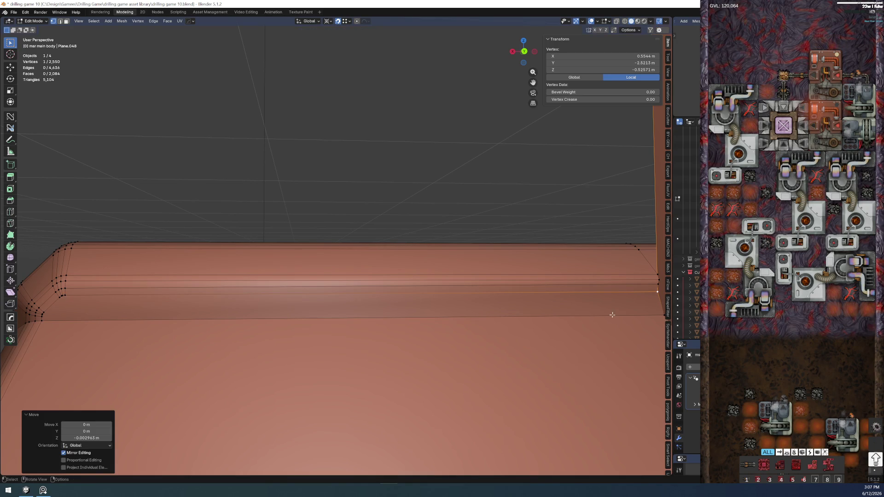
{"action": "key", "text": "ctrl+z"}
{"action": "key", "text": "g"}
{"action": "key", "text": "z"}
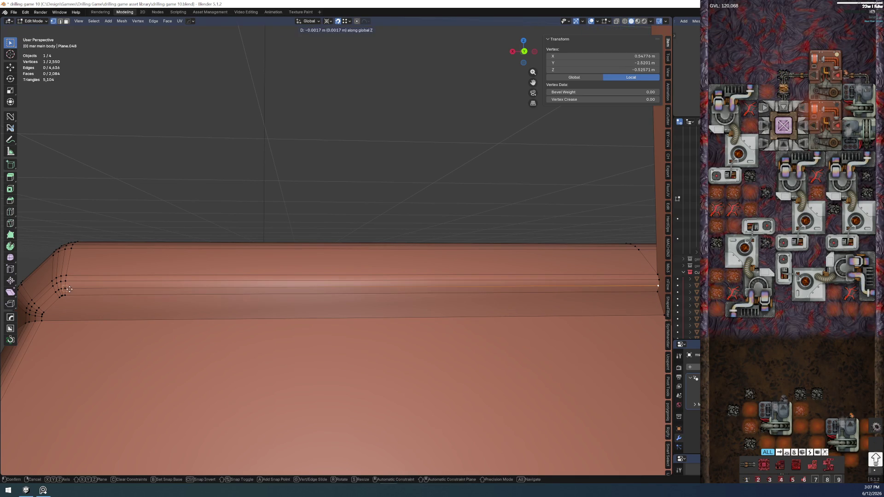
{"action": "left_click", "coordinate": [71, 288]}
Nudge the next corner vertices along Z (about -0.003 m and 0.0005 m), then deselect
{"action": "left_click", "coordinate": [659, 280]}
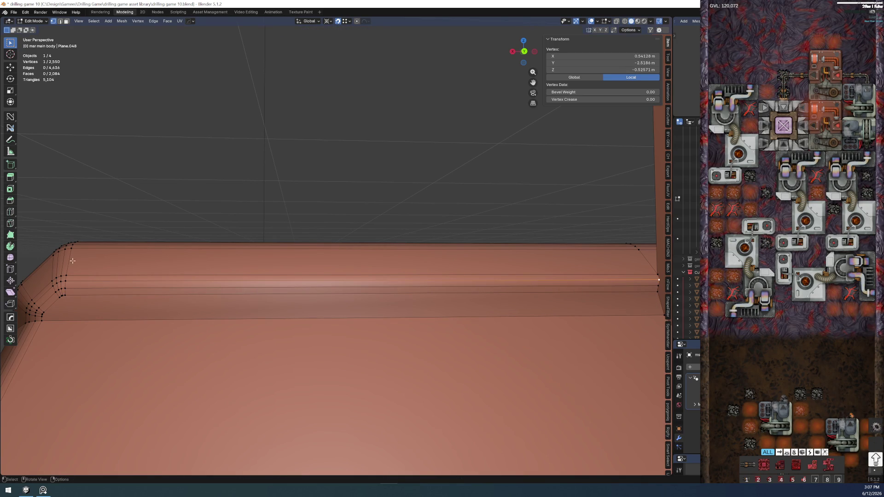
{"action": "key", "text": "g"}
{"action": "key", "text": "z"}
{"action": "left_click", "coordinate": [67, 280]}
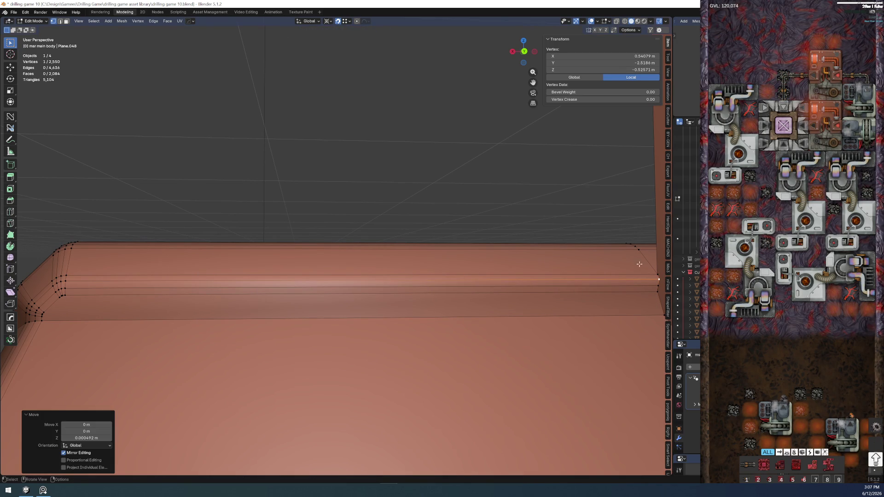
{"action": "left_click", "coordinate": [659, 274]}
{"action": "key", "text": "g"}
{"action": "key", "text": "z"}
{"action": "left_click", "coordinate": [138, 248]}
{"action": "left_click", "coordinate": [191, 223]}
{"action": "middle_click_drag", "start_coordinate": [191, 223], "coordinate": [386, 240]}
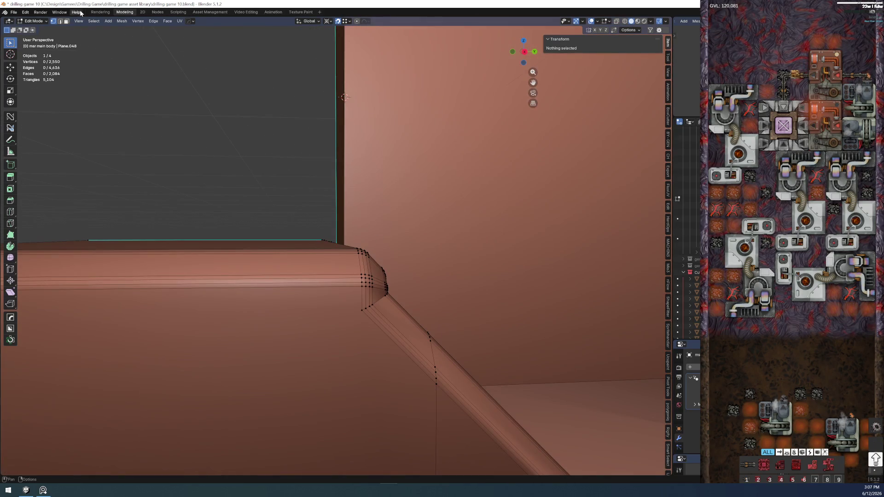
Save the blend file
{"action": "left_click", "coordinate": [15, 13]}
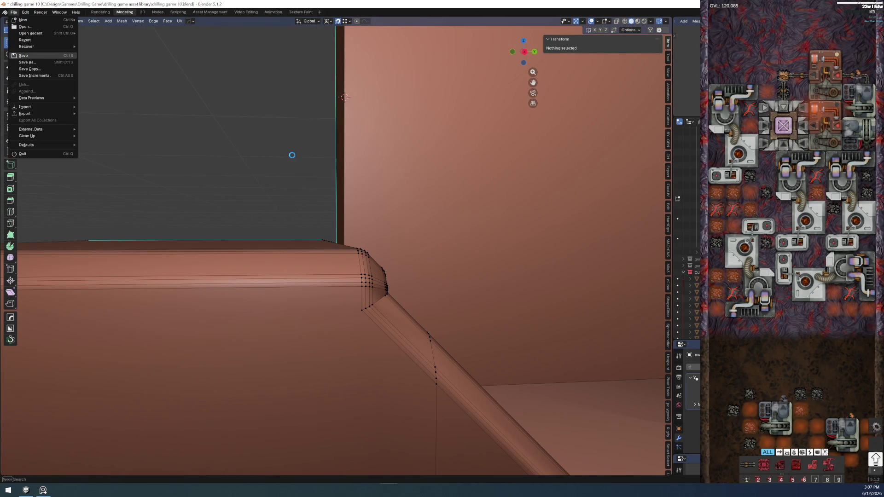
{"action": "left_click", "coordinate": [23, 55]}
{"action": "middle_click_drag", "start_coordinate": [258, 152], "coordinate": [306, 227]}
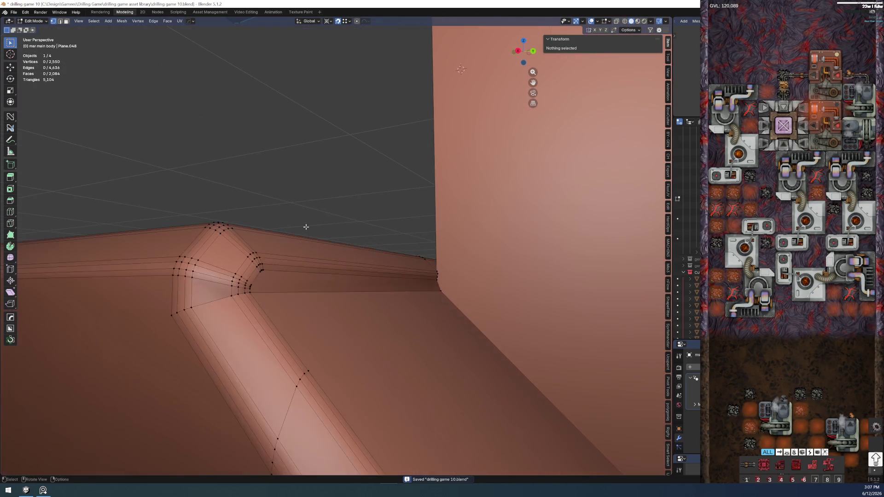
Select the edge loops along the diagonal ridge corner, including the loop along the rail
{"action": "double_click", "coordinate": [216, 294]}
{"action": "middle_click_drag", "start_coordinate": [343, 176], "coordinate": [299, 335]}
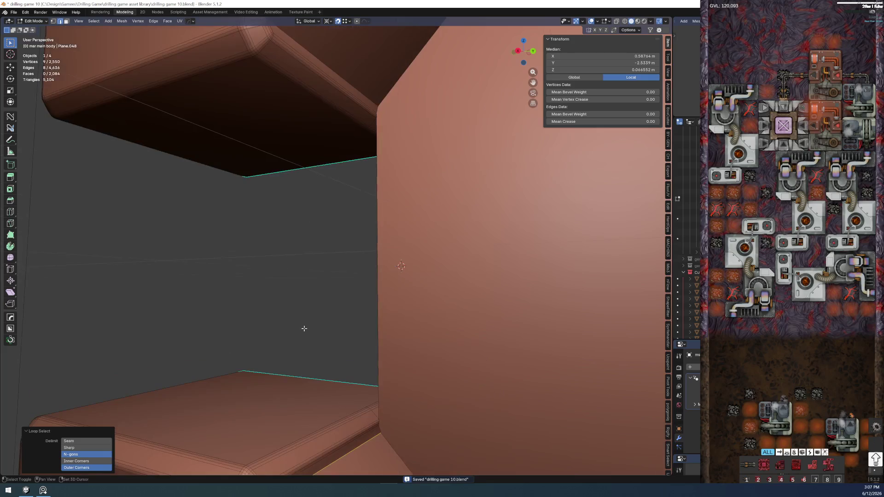
{"action": "mouse_move", "coordinate": [306, 103]}
{"action": "middle_mouse_down"}
{"action": "mouse_move", "coordinate": [248, 138]}
{"action": "mouse_move", "coordinate": [345, 274]}
{"action": "mouse_move", "coordinate": [327, 325]}
{"action": "mouse_move", "coordinate": [371, 236]}
{"action": "mouse_move", "coordinate": [340, 341]}
{"action": "middle_mouse_up"}
{"action": "left_click", "coordinate": [226, 146], "text": "alt+shift"}
{"action": "left_click", "coordinate": [333, 121], "text": "alt+shift"}
{"action": "left_click", "coordinate": [372, 341], "text": "alt+shift"}
{"action": "left_click", "coordinate": [343, 370], "text": "alt+shift"}
{"action": "left_click", "coordinate": [334, 359], "text": "alt+shift"}
{"action": "left_click", "coordinate": [322, 370], "text": "alt+shift"}
{"action": "mouse_move", "coordinate": [323, 370]}
{"action": "middle_mouse_down"}
{"action": "mouse_move", "coordinate": [381, 267]}
{"action": "mouse_move", "coordinate": [330, 180]}
{"action": "middle_mouse_up"}
Bevel the ridge loops, undo the too-wide result, and re-bevel at 0.0019 m with 3 segments
{"action": "key", "text": "ctrl+b"}
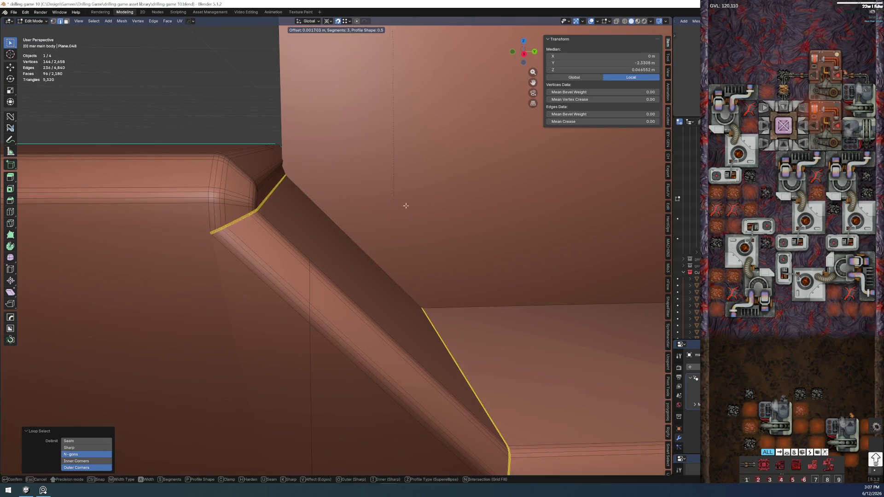
{"action": "left_click", "coordinate": [433, 226]}
{"action": "mouse_move", "coordinate": [433, 226]}
{"action": "middle_mouse_down"}
{"action": "mouse_move", "coordinate": [260, 240]}
{"action": "mouse_move", "coordinate": [242, 268]}
{"action": "mouse_move", "coordinate": [275, 276]}
{"action": "middle_mouse_up"}
{"action": "key", "text": "ctrl+z"}
{"action": "key", "text": "ctrl+b"}
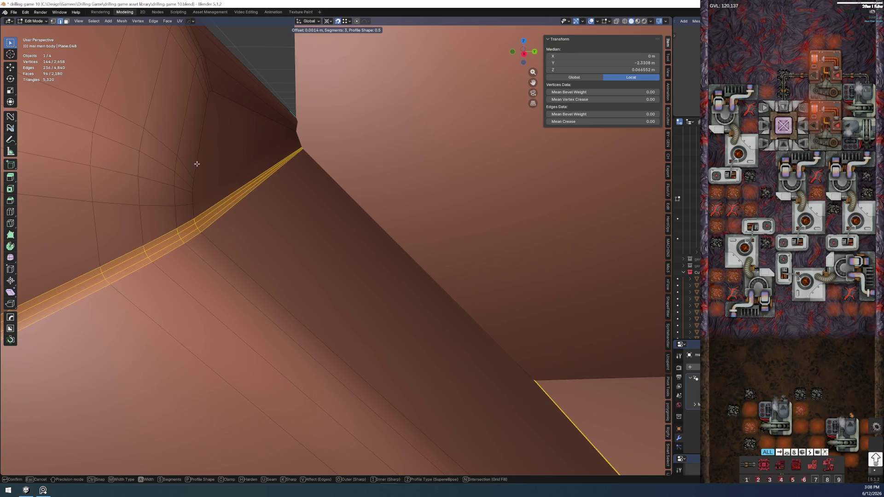
Confirm the small bevel and inspect the bevelled body in Object Mode
{"action": "left_click", "coordinate": [41, 197]}
{"action": "key", "text": "KP_Decimal"}
{"action": "key", "text": "Tab"}
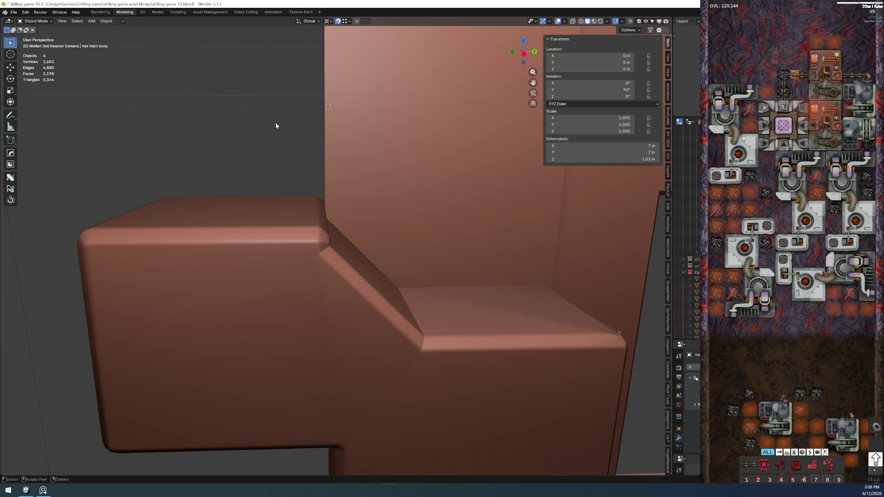
{"action": "mouse_move", "coordinate": [312, 359]}
{"action": "middle_mouse_down"}
{"action": "mouse_move", "coordinate": [296, 306]}
{"action": "mouse_move", "coordinate": [357, 313]}
{"action": "mouse_move", "coordinate": [350, 288]}
{"action": "mouse_move", "coordinate": [317, 301]}
{"action": "mouse_move", "coordinate": [314, 290]}
{"action": "middle_mouse_up"}
{"action": "scroll", "coordinate": [314, 291], "scroll_direction": "up", "scroll_amount": 6}
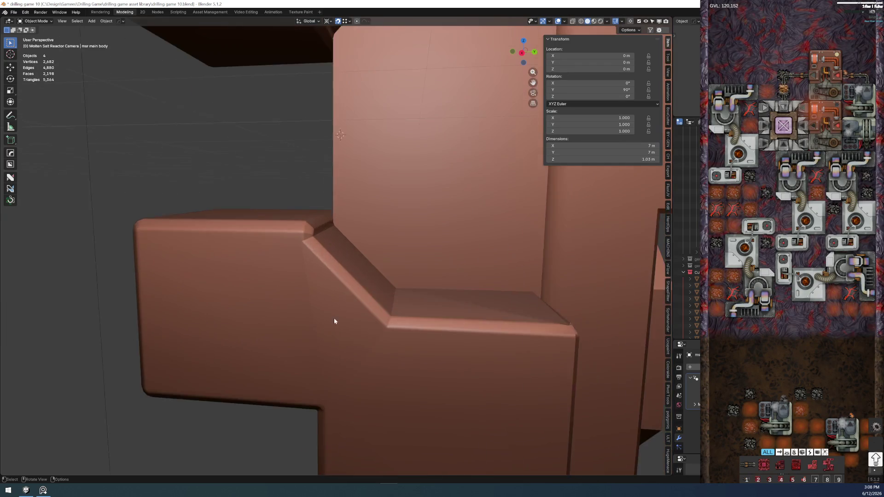
Mark the selected edges of the new ledge bevel as sharp
{"action": "key", "text": "Tab"}
{"action": "scroll", "coordinate": [302, 219], "scroll_direction": "up", "scroll_amount": 3}
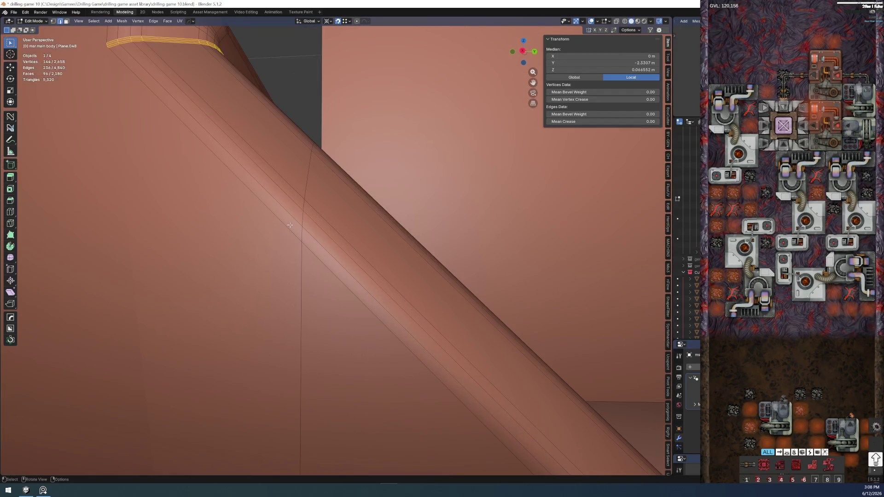
{"action": "scroll", "coordinate": [363, 308], "scroll_direction": "down", "scroll_amount": 5}
{"action": "scroll", "coordinate": [369, 346], "scroll_direction": "up", "scroll_amount": 4}
{"action": "key", "text": "Tab"}
{"action": "key", "text": "Tab"}
{"action": "scroll", "coordinate": [371, 341], "scroll_direction": "down", "scroll_amount": 4}
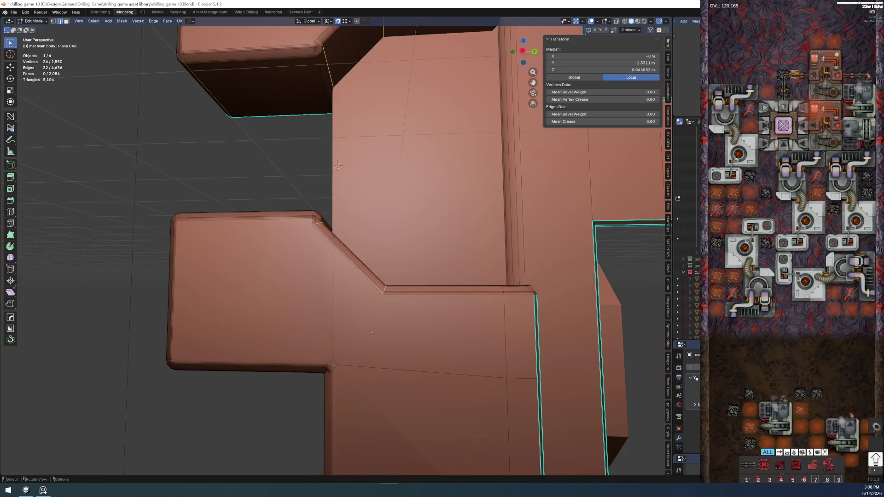
{"action": "right_click", "coordinate": [371, 341]}
{"action": "scroll", "coordinate": [268, 168], "scroll_direction": "down", "scroll_amount": 3}
{"action": "key", "text": "Tab"}
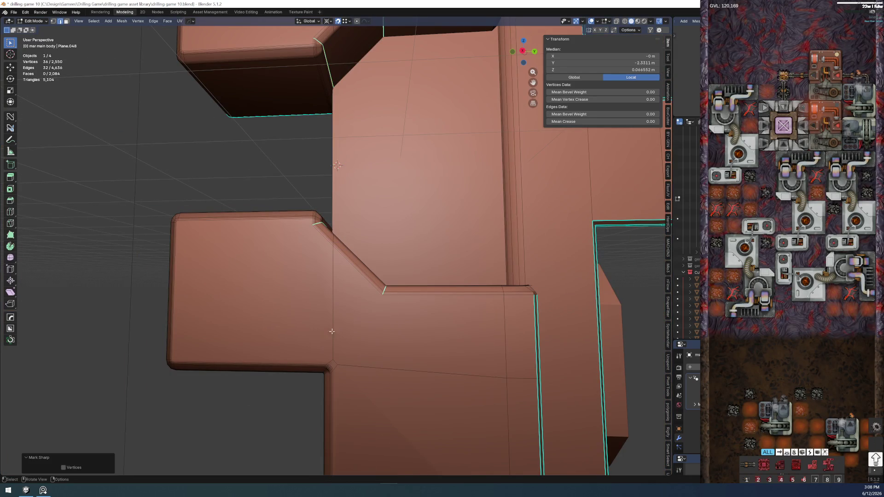
Inspect the stepped ridge's corner from two angles in Object Mode
{"action": "mouse_move", "coordinate": [227, 397]}
{"action": "middle_mouse_down"}
{"action": "mouse_move", "coordinate": [300, 333]}
{"action": "mouse_move", "coordinate": [260, 424]}
{"action": "mouse_move", "coordinate": [286, 375]}
{"action": "mouse_move", "coordinate": [302, 282]}
{"action": "middle_mouse_up"}
{"action": "scroll", "coordinate": [383, 210], "scroll_direction": "up", "scroll_amount": 3}
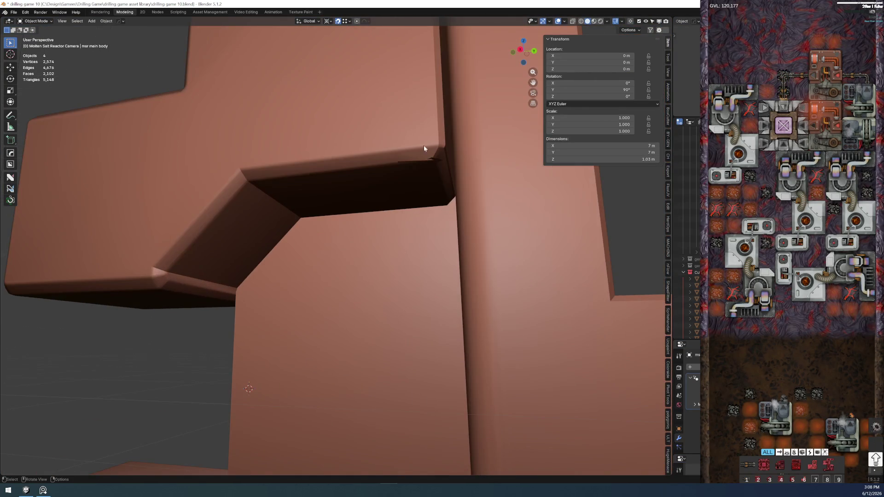
{"action": "scroll", "coordinate": [422, 143], "scroll_direction": "up", "scroll_amount": 2}
{"action": "mouse_move", "coordinate": [421, 143]}
{"action": "middle_mouse_down"}
{"action": "mouse_move", "coordinate": [449, 90]}
{"action": "mouse_move", "coordinate": [209, 237]}
{"action": "mouse_move", "coordinate": [281, 211]}
{"action": "mouse_move", "coordinate": [275, 188]}
{"action": "middle_mouse_up"}
{"action": "key", "text": "Tab"}
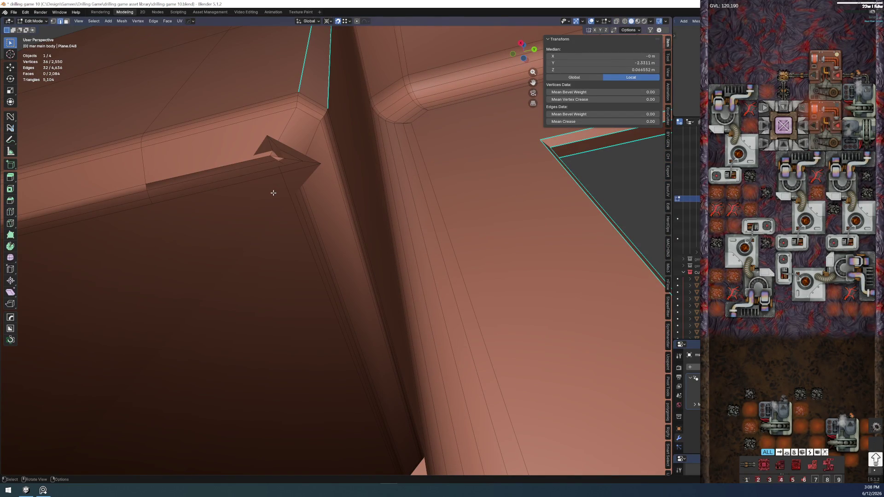
Select the top edge and long diagonal edge running into the notched corner
{"action": "middle_click_drag", "start_coordinate": [273, 193], "coordinate": [262, 202]}
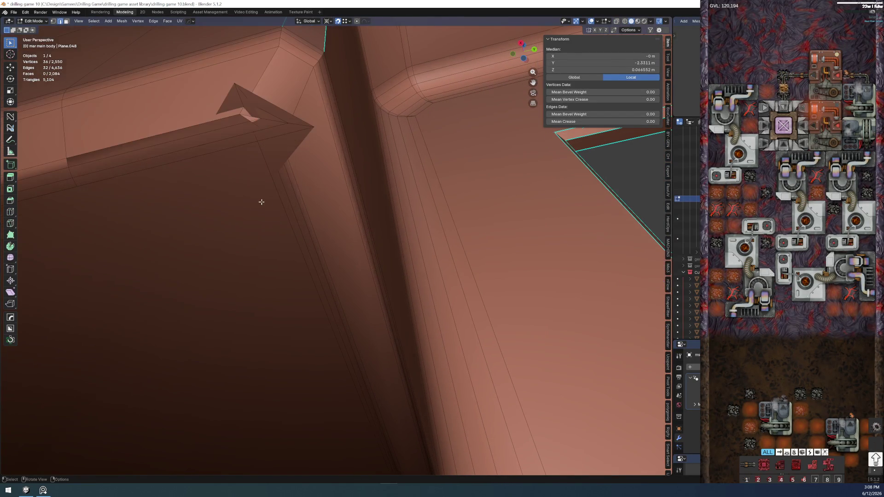
{"action": "left_click", "coordinate": [200, 151]}
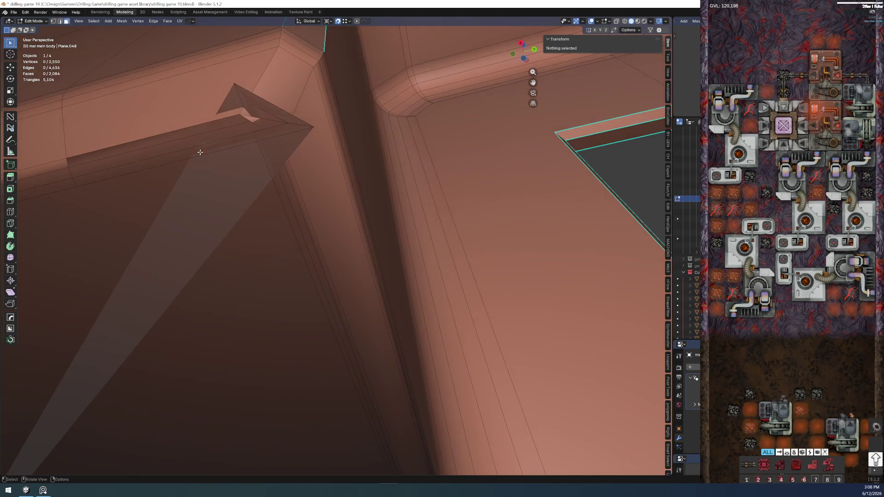
{"action": "middle_click_drag", "start_coordinate": [199, 150], "coordinate": [271, 233]}
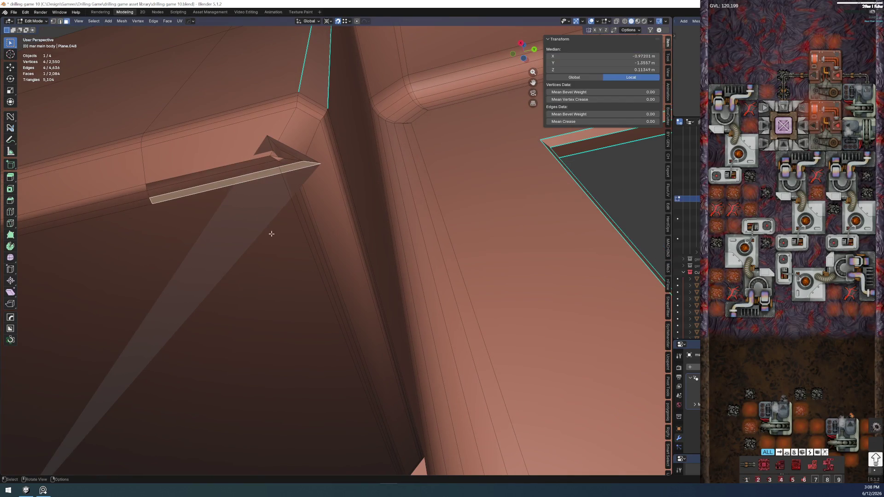
{"action": "left_click", "coordinate": [310, 243], "text": "ctrl"}
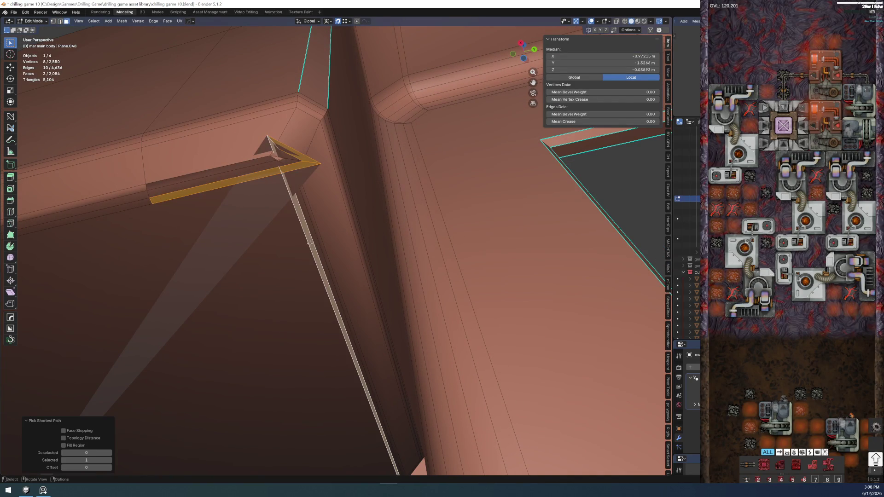
{"action": "right_click", "coordinate": [286, 314]}
{"action": "key", "text": "Escape"}
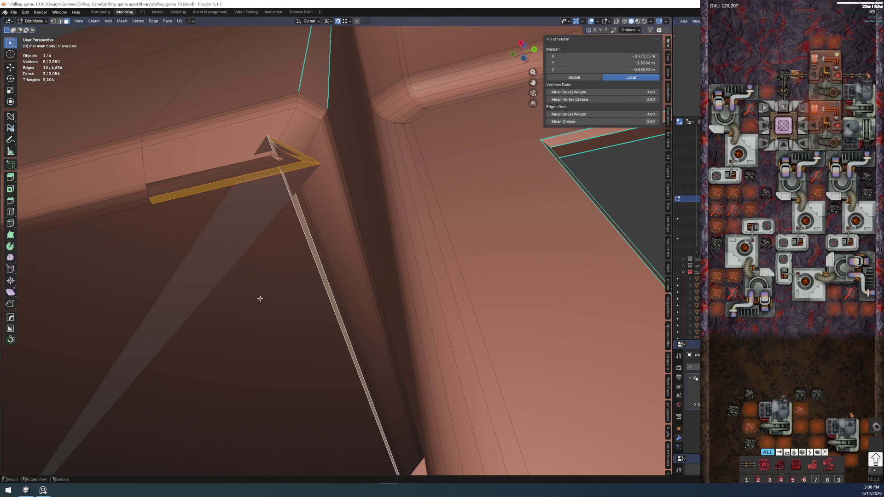
{"action": "key", "text": "2"}
{"action": "left_click", "coordinate": [197, 190]}
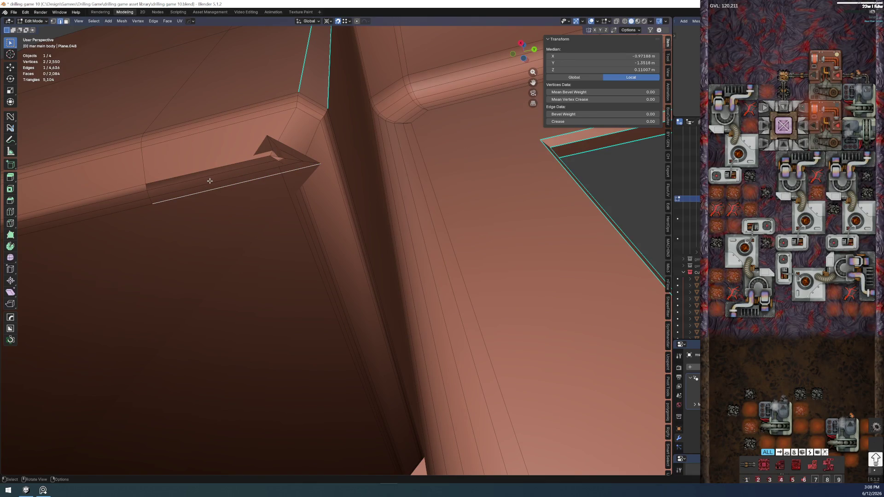
{"action": "left_click", "coordinate": [292, 208], "text": "ctrl"}
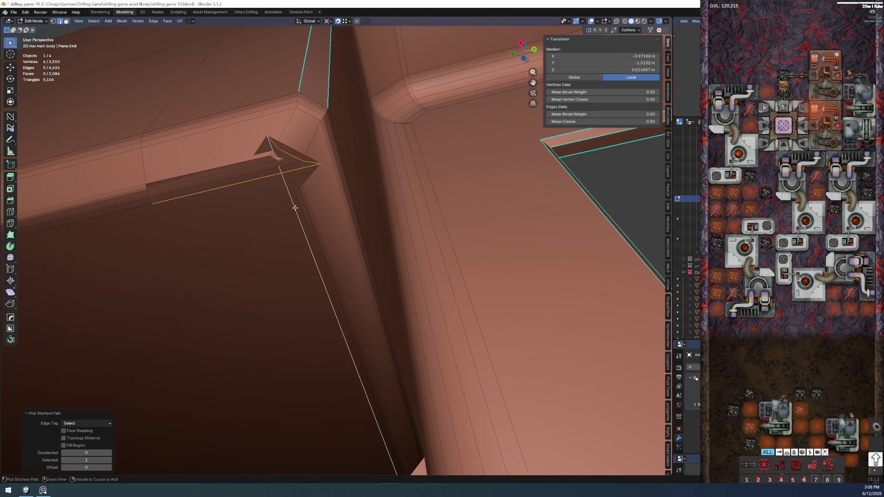
Apply Unf*ck with adjusted Propagate to the selected corner edges
{"action": "right_click", "coordinate": [303, 280]}
{"action": "left_click", "coordinate": [291, 325]}
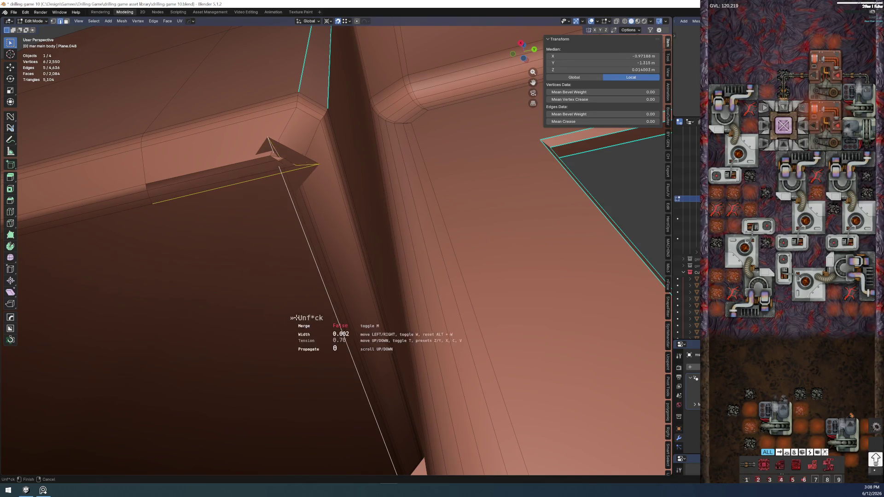
{"action": "scroll", "coordinate": [367, 254], "scroll_direction": "up", "scroll_amount": 4}
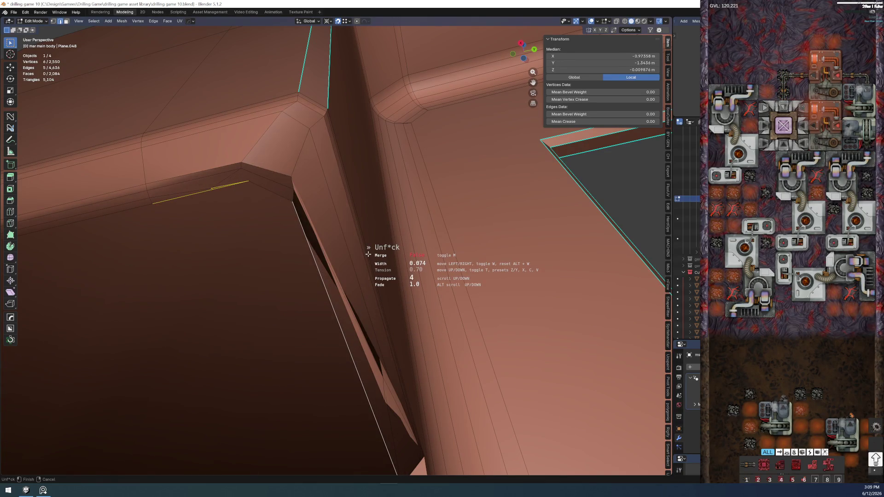
{"action": "scroll", "coordinate": [367, 253], "scroll_direction": "down", "scroll_amount": 4}
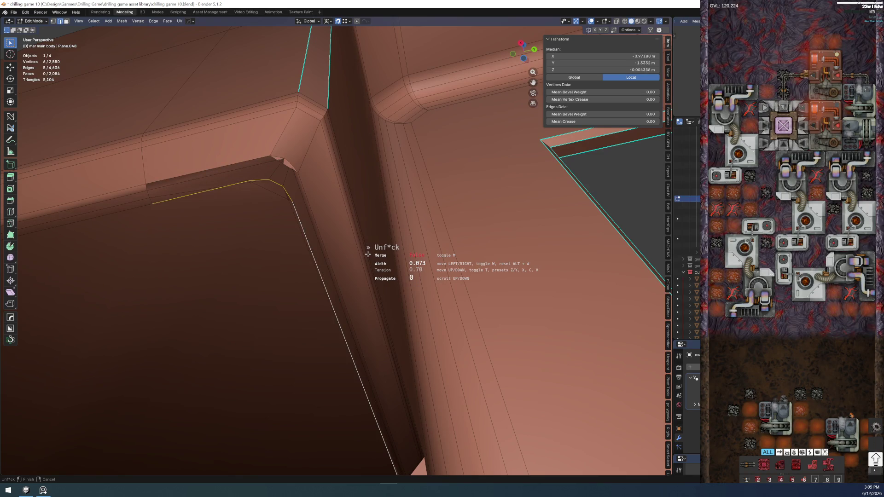
{"action": "scroll", "coordinate": [367, 254], "scroll_direction": "up", "scroll_amount": 2}
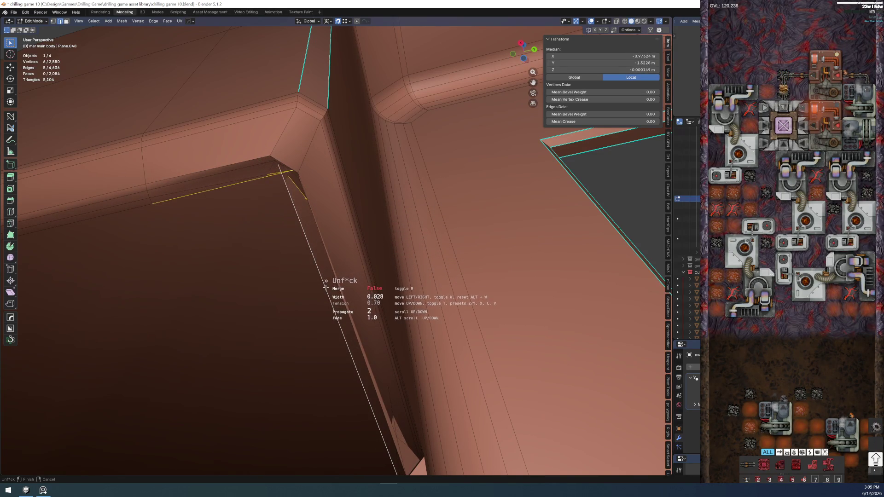
{"action": "left_click", "coordinate": [318, 271]}
{"action": "mouse_move", "coordinate": [305, 262]}
{"action": "middle_mouse_down"}
{"action": "mouse_move", "coordinate": [245, 166]}
{"action": "mouse_move", "coordinate": [258, 147]}
{"action": "mouse_move", "coordinate": [252, 129]}
{"action": "mouse_move", "coordinate": [287, 250]}
{"action": "middle_mouse_up"}
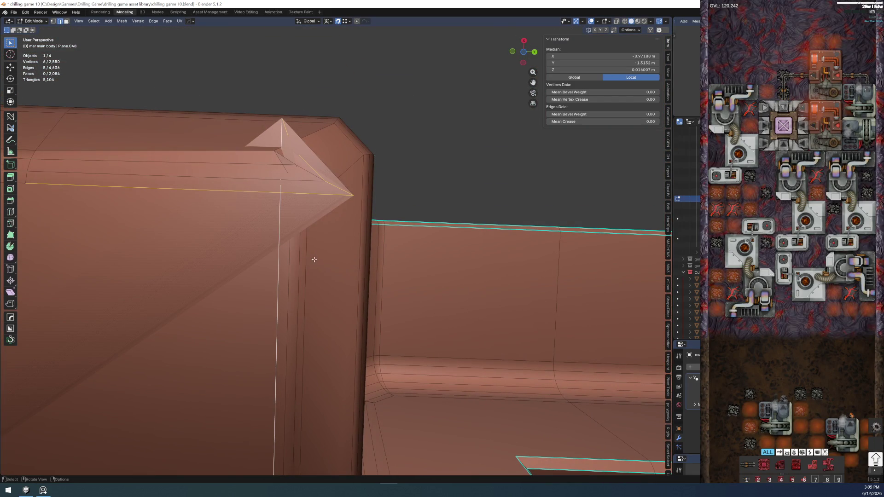
{"action": "left_click", "coordinate": [304, 263]}
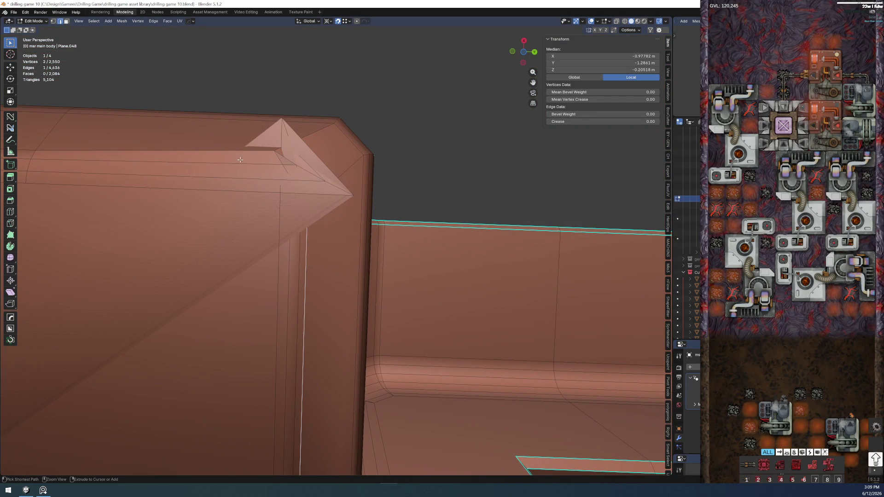
{"action": "left_click", "coordinate": [236, 156], "text": "ctrl"}
{"action": "right_click", "coordinate": [284, 289]}
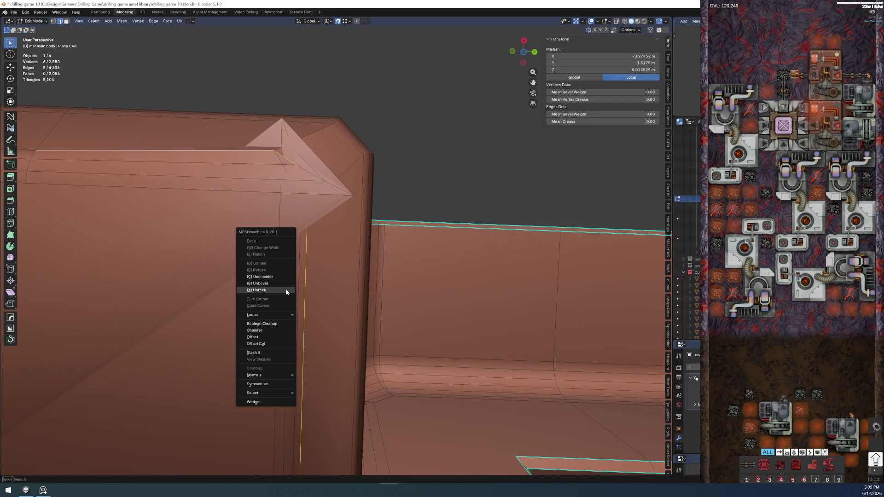
{"action": "left_click", "coordinate": [285, 289]}
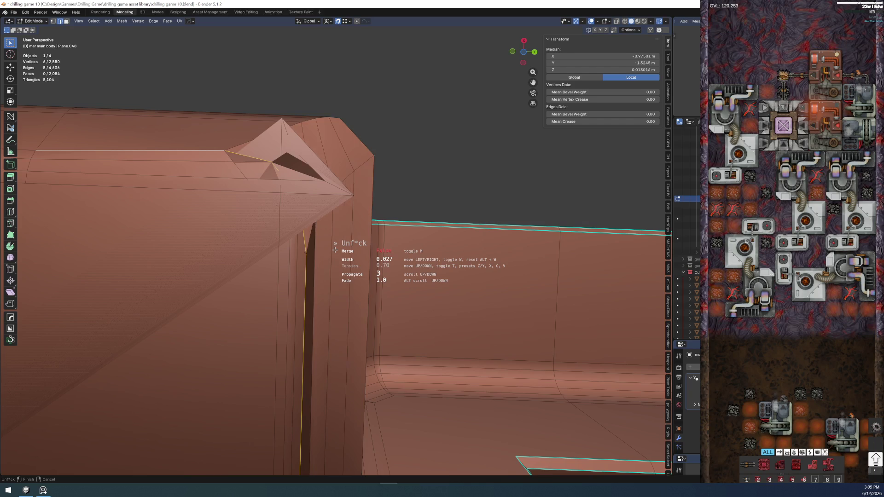
{"action": "left_click", "coordinate": [244, 187]}
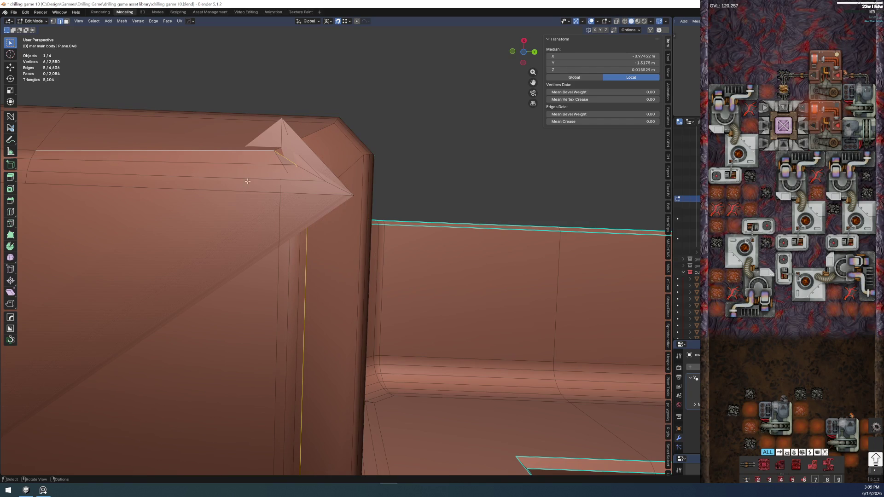
{"action": "double_click", "coordinate": [249, 177]}
{"action": "left_click", "coordinate": [249, 178]}
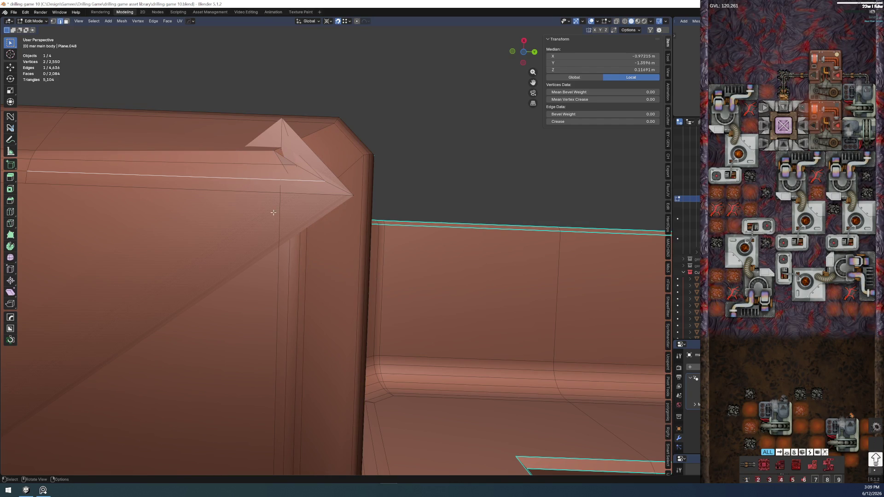
{"action": "left_click", "coordinate": [290, 251], "text": "ctrl"}
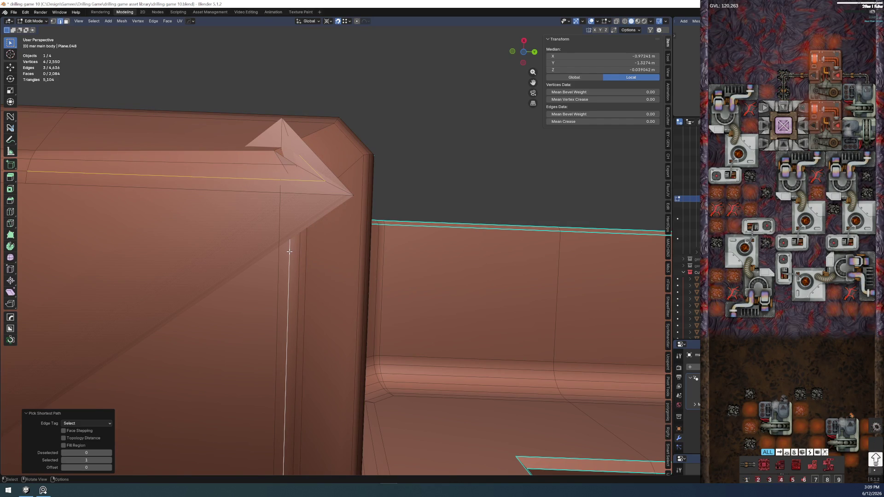
{"action": "right_click", "coordinate": [289, 252]}
{"action": "left_click", "coordinate": [289, 250]}
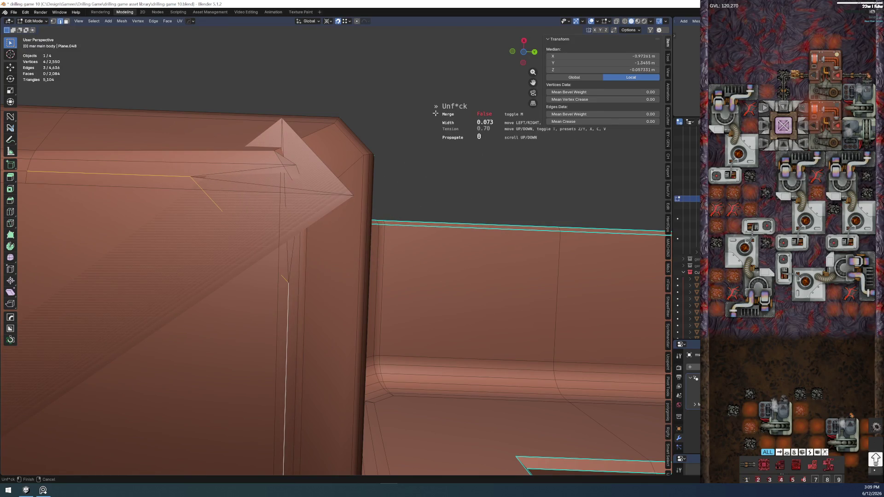
{"action": "scroll", "coordinate": [436, 111], "scroll_direction": "up", "scroll_amount": 4}
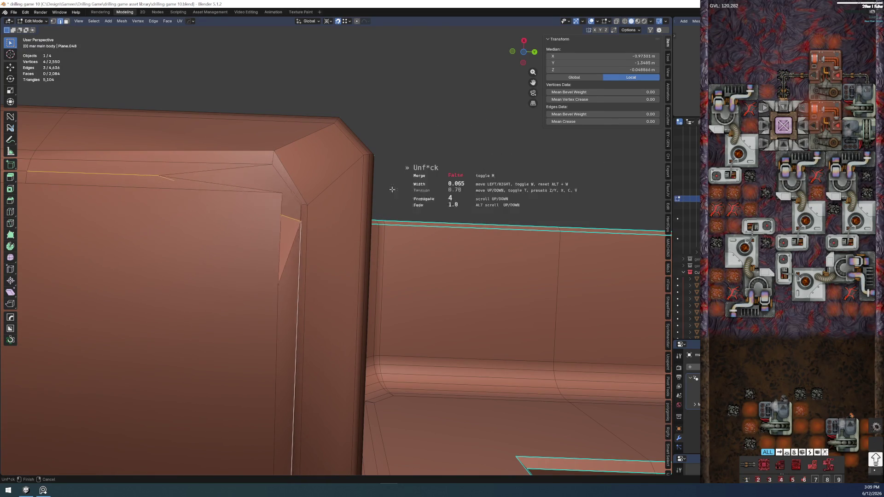
{"action": "left_click", "coordinate": [275, 278]}
{"action": "key", "text": "y"}
{"action": "left_click", "coordinate": [275, 279]}
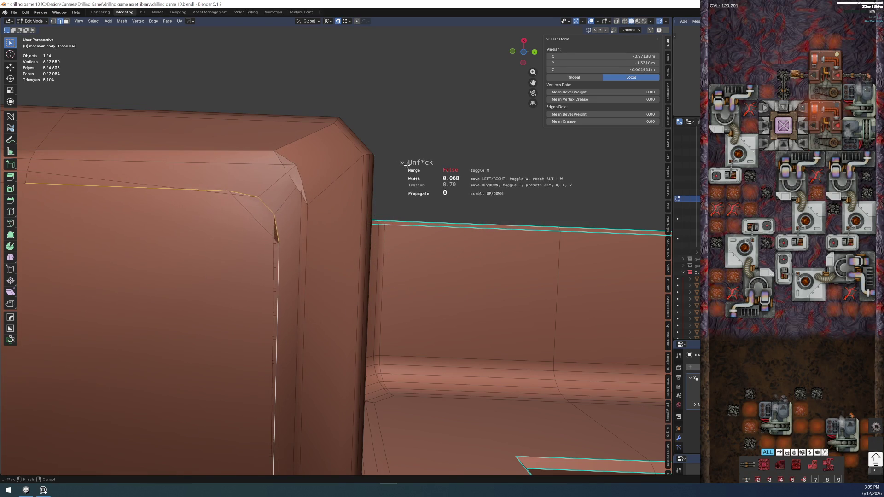
{"action": "scroll", "coordinate": [437, 146], "scroll_direction": "up", "scroll_amount": 1}
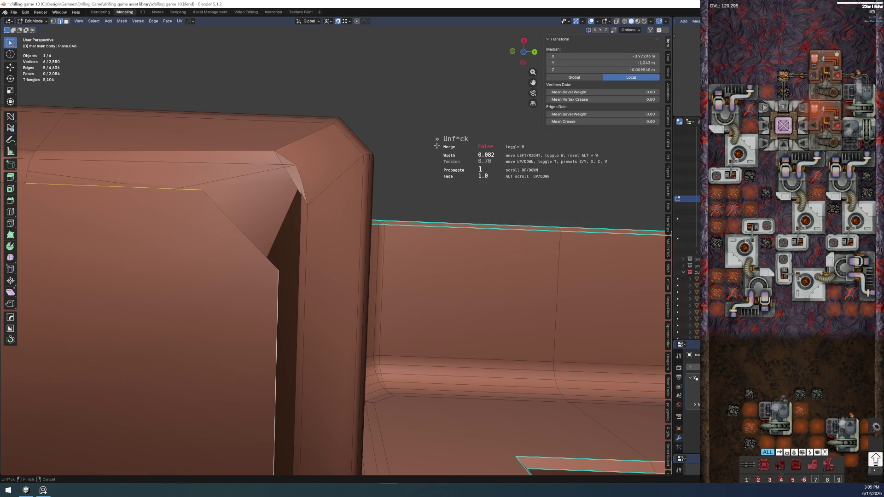
{"action": "scroll", "coordinate": [436, 146], "scroll_direction": "up", "scroll_amount": 1}
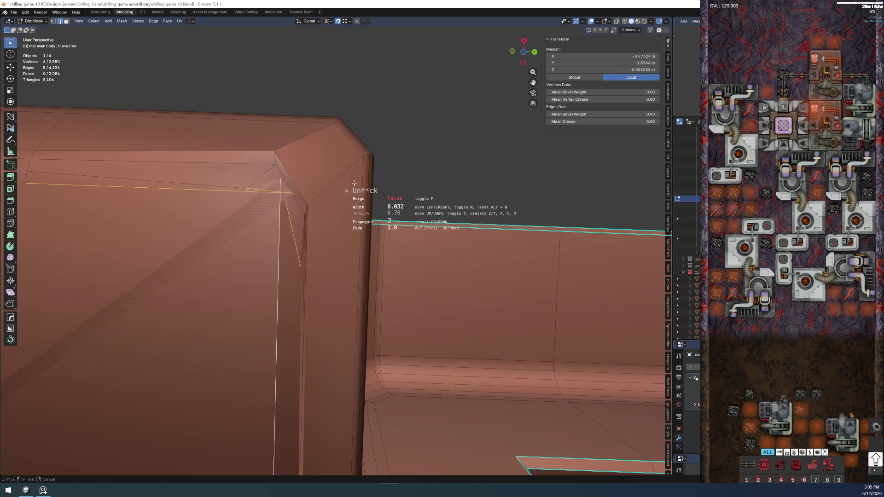
{"action": "left_click", "coordinate": [397, 117]}
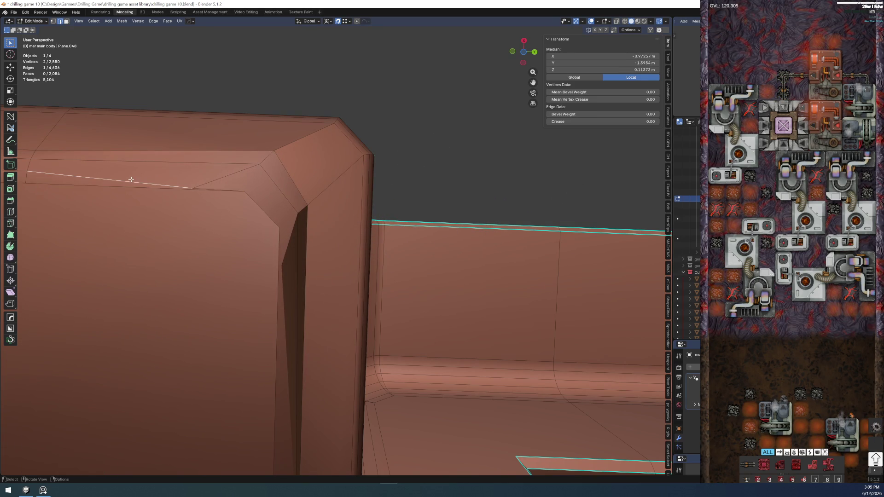
{"action": "left_click", "coordinate": [131, 180]}
{"action": "middle_click_drag", "start_coordinate": [131, 179], "coordinate": [184, 274]}
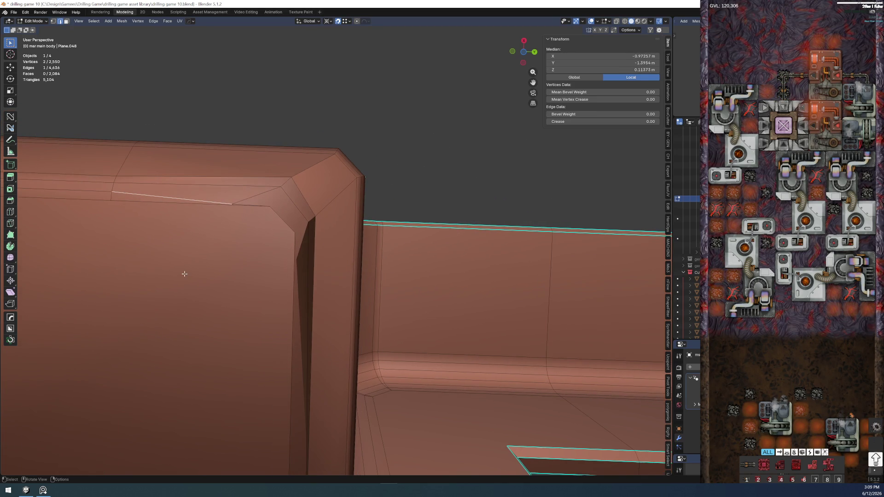
{"action": "left_click", "coordinate": [300, 312], "text": "ctrl"}
{"action": "key", "text": "y"}
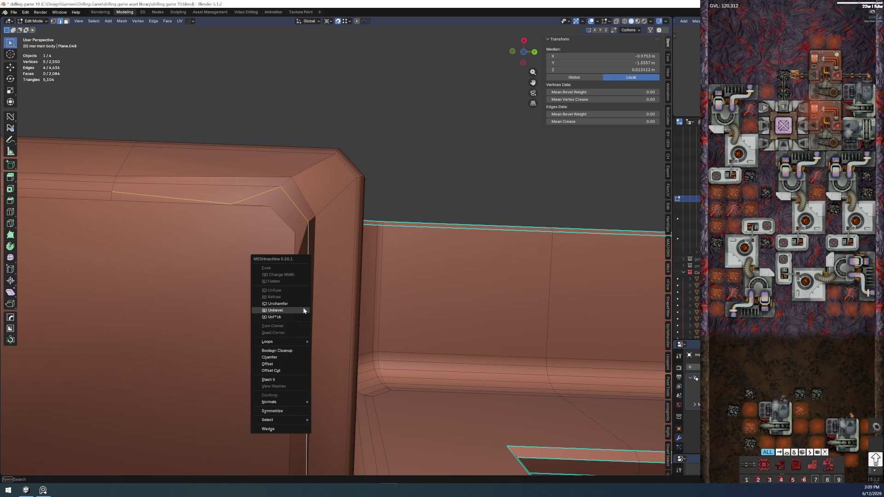
{"action": "left_click", "coordinate": [296, 314]}
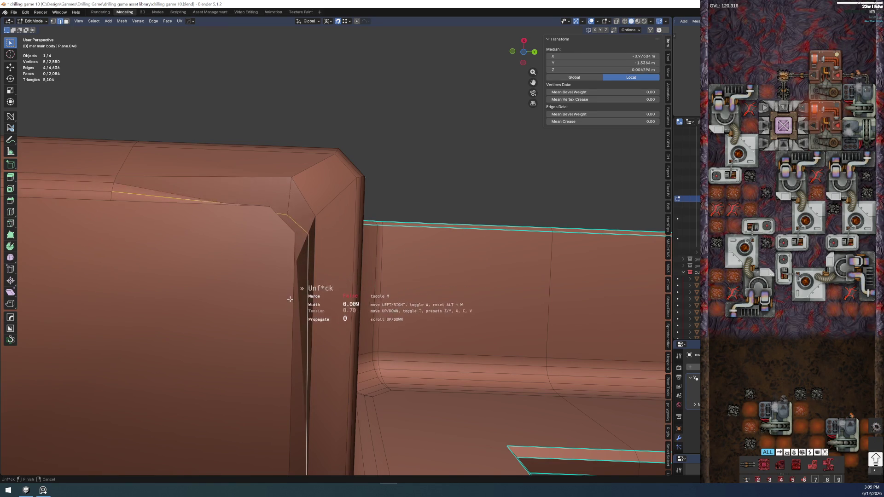
{"action": "left_click", "coordinate": [252, 319]}
{"action": "key", "text": "ctrl+z"}
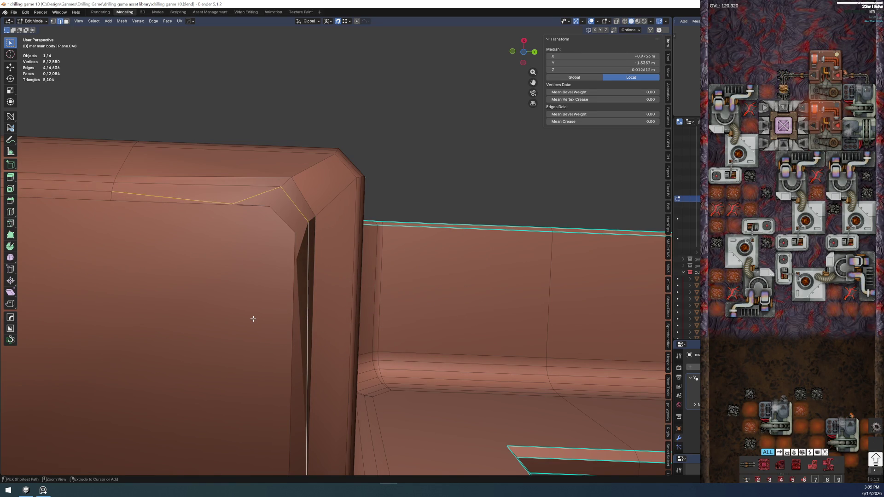
{"action": "key", "text": "ctrl+z"}
{"action": "key", "text": "ctrl+z"}
{"action": "key", "text": "ctrl+z"}
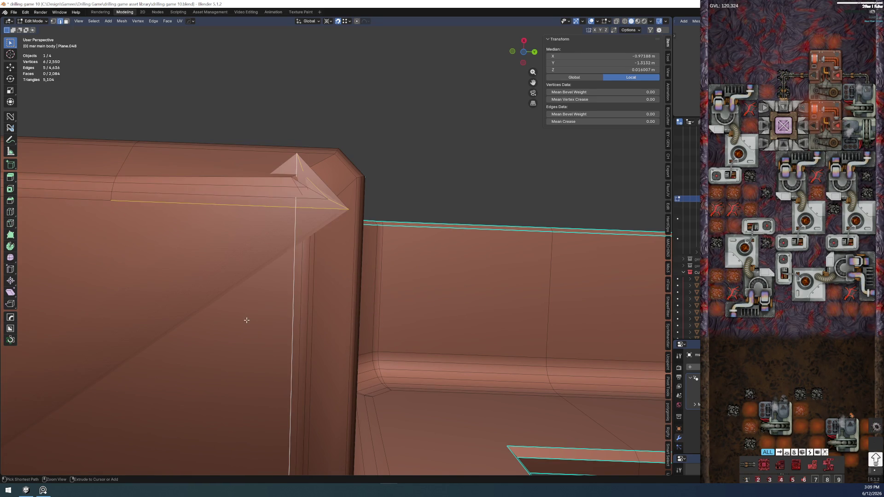
{"action": "mouse_move", "coordinate": [254, 307]}
{"action": "middle_mouse_down"}
{"action": "mouse_move", "coordinate": [213, 315]}
{"action": "mouse_move", "coordinate": [223, 367]}
{"action": "mouse_move", "coordinate": [224, 302]}
{"action": "middle_mouse_up"}
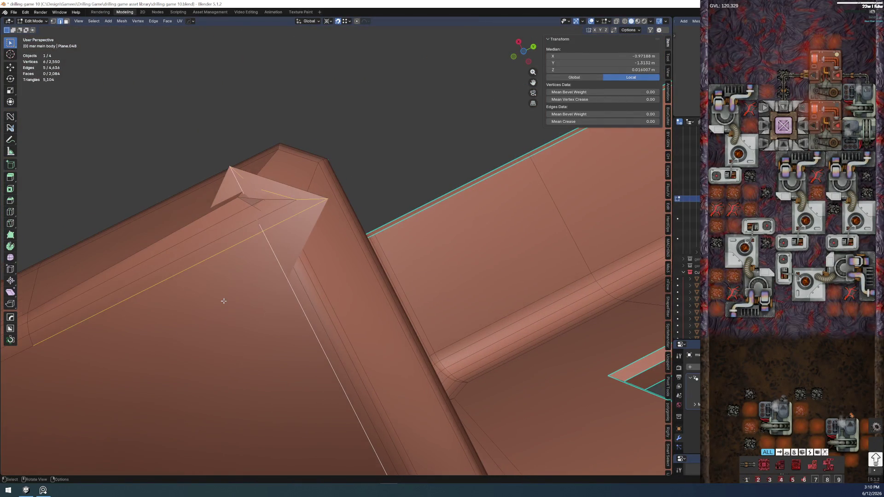
Run Unf*ck on the spiked corner, undo it with Ctrl+Z, and inspect the bevelled corners
{"action": "key", "text": "y"}
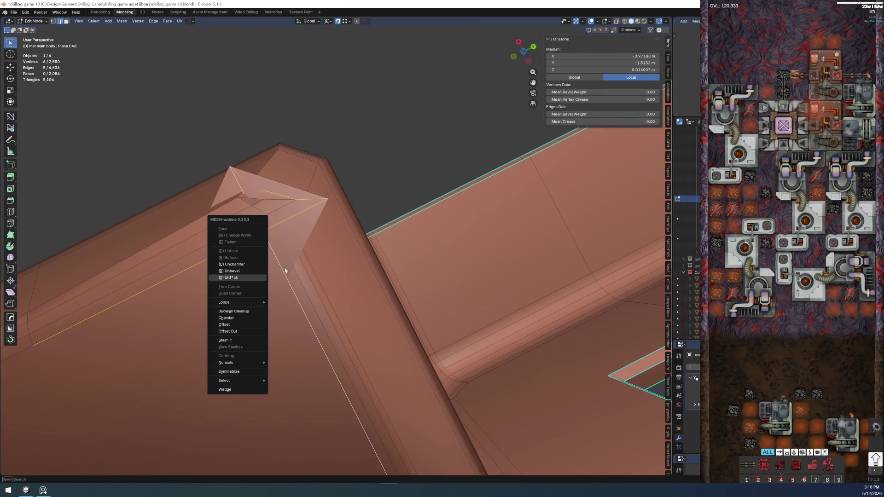
{"action": "left_click", "coordinate": [251, 278]}
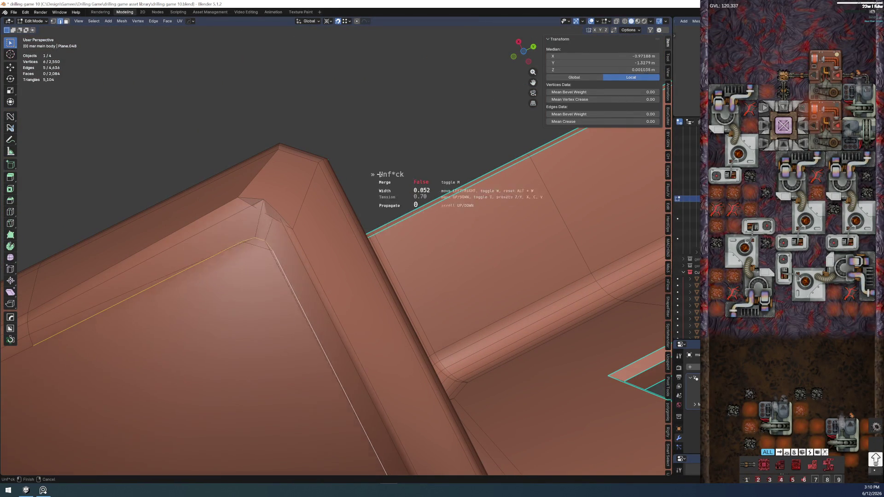
{"action": "left_click", "coordinate": [403, 165]}
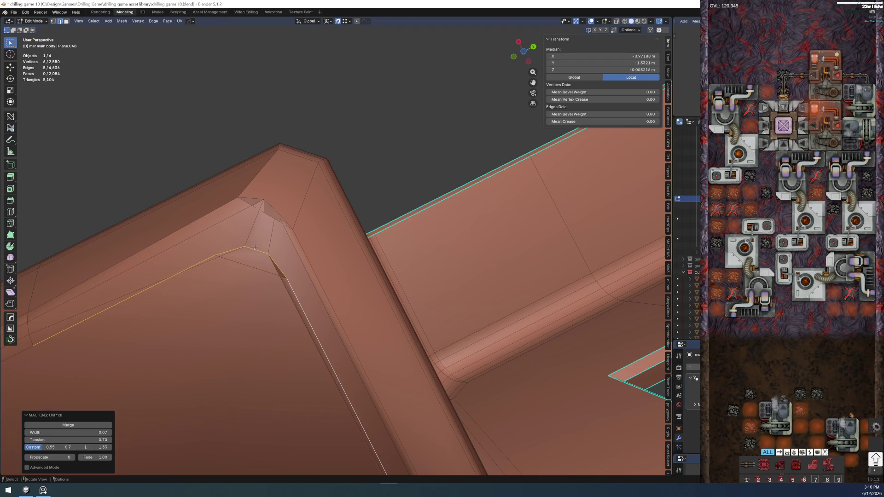
{"action": "left_click", "coordinate": [117, 291]}
{"action": "key", "text": "ctrl+z"}
{"action": "key", "text": "ctrl+z"}
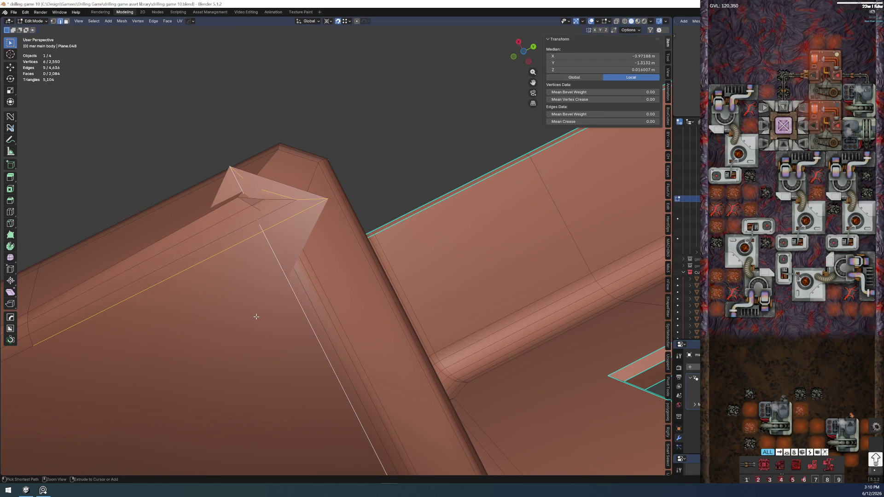
{"action": "mouse_move", "coordinate": [259, 312]}
{"action": "middle_mouse_down"}
{"action": "mouse_move", "coordinate": [270, 436]}
{"action": "mouse_move", "coordinate": [258, 414]}
{"action": "middle_mouse_up"}
{"action": "scroll", "coordinate": [248, 401], "scroll_direction": "up", "scroll_amount": 6}
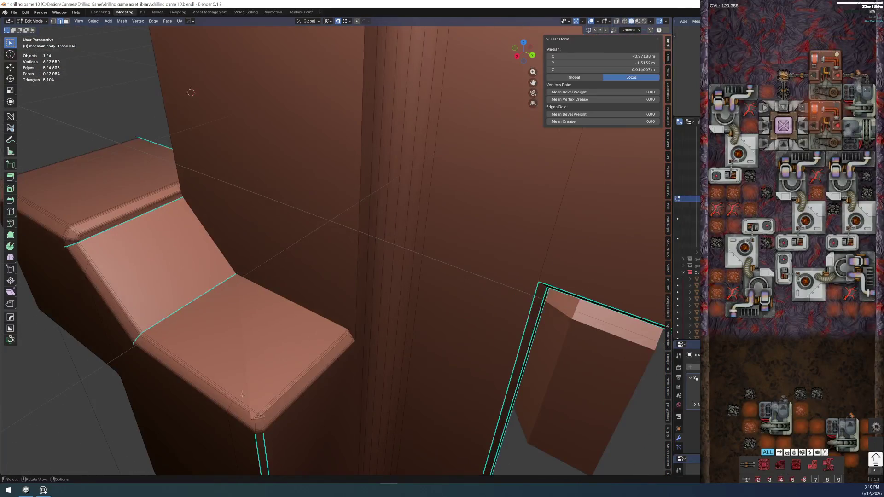
{"action": "scroll", "coordinate": [244, 405], "scroll_direction": "up", "scroll_amount": 3}
{"action": "mouse_move", "coordinate": [242, 404]}
{"action": "middle_mouse_down"}
{"action": "mouse_move", "coordinate": [257, 372]}
{"action": "mouse_move", "coordinate": [267, 173]}
{"action": "mouse_move", "coordinate": [244, 282]}
{"action": "mouse_move", "coordinate": [338, 283]}
{"action": "mouse_move", "coordinate": [263, 300]}
{"action": "mouse_move", "coordinate": [306, 290]}
{"action": "mouse_move", "coordinate": [347, 222]}
{"action": "mouse_move", "coordinate": [368, 401]}
{"action": "middle_mouse_up"}
{"action": "scroll", "coordinate": [315, 282], "scroll_direction": "up", "scroll_amount": 4}
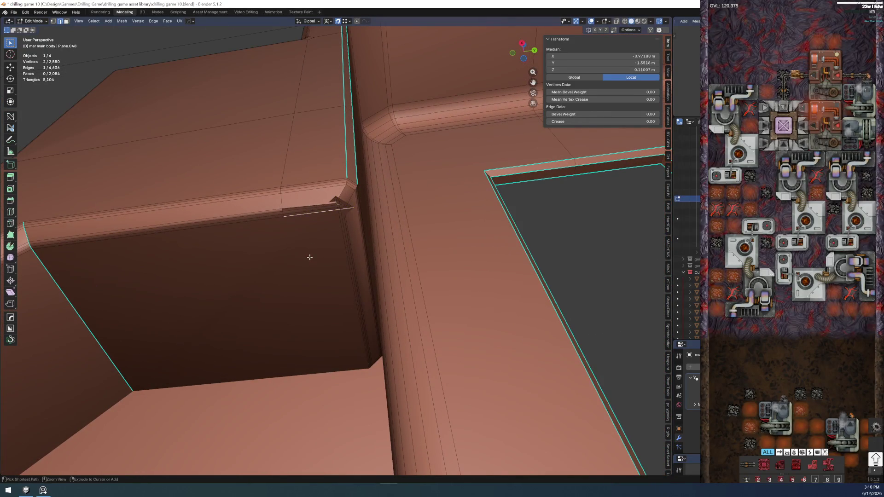
Isolate the main body in Local View and frame the spiked bevel corner
{"action": "key", "text": "KP_Divide"}
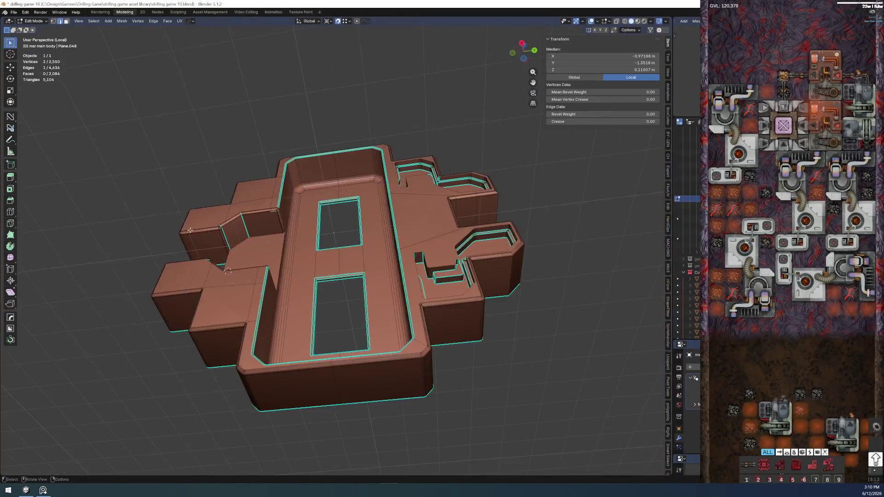
{"action": "key", "text": "KP_Decimal"}
{"action": "mouse_move", "coordinate": [334, 253]}
{"action": "middle_mouse_down"}
{"action": "mouse_move", "coordinate": [339, 229]}
{"action": "mouse_move", "coordinate": [328, 267]}
{"action": "middle_mouse_up"}
{"action": "left_click", "coordinate": [337, 272], "text": "ctrl"}
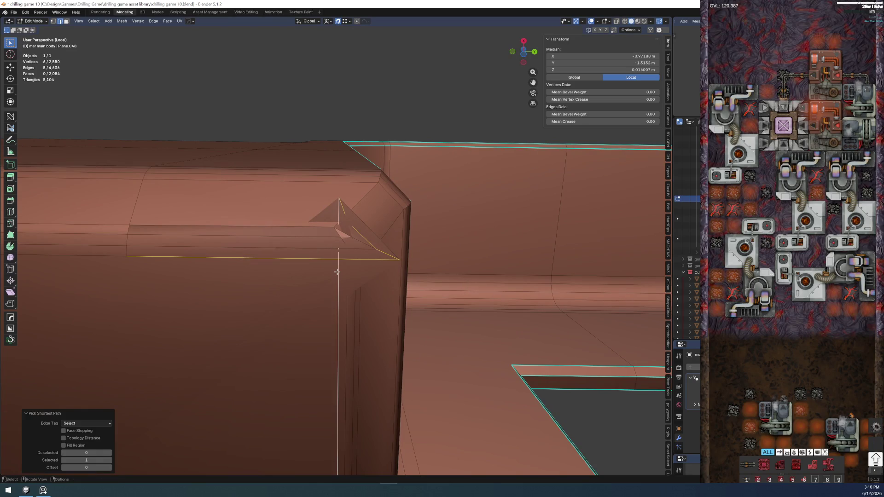
{"action": "left_click", "coordinate": [255, 269]}
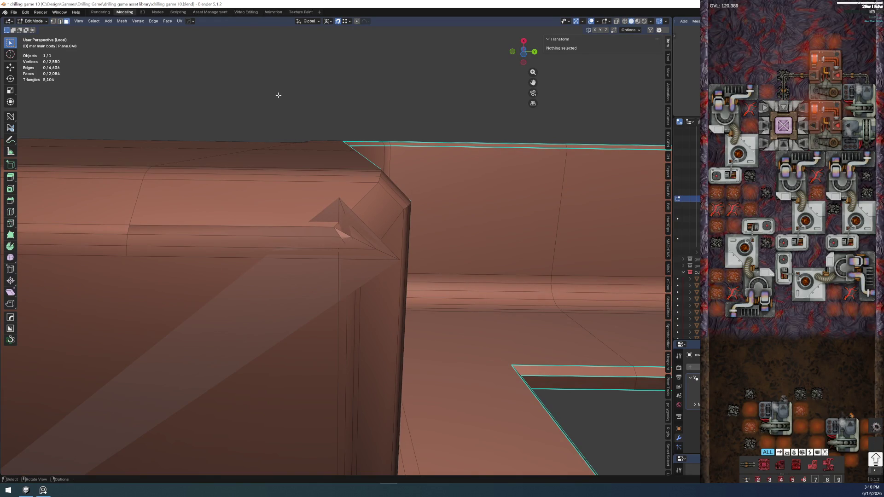
{"action": "key", "text": "ctrl+Tab"}
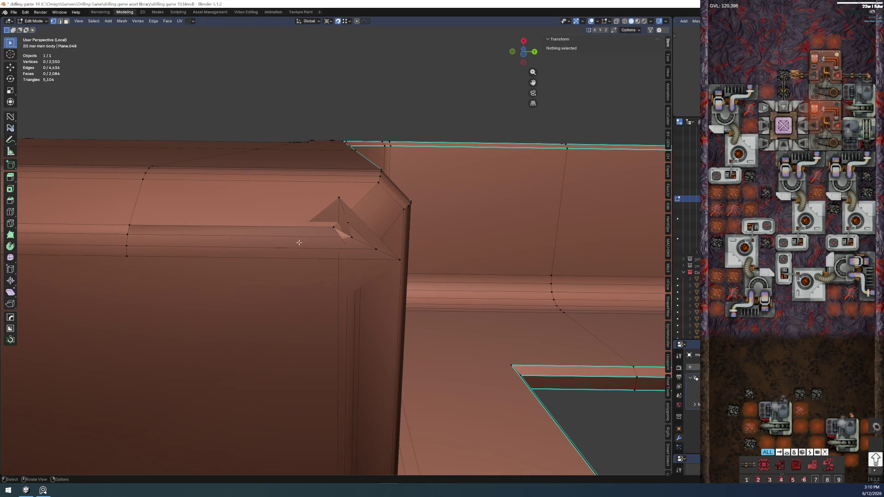
{"action": "left_click", "coordinate": [211, 263]}
{"action": "mouse_move", "coordinate": [210, 263]}
{"action": "middle_mouse_down"}
{"action": "mouse_move", "coordinate": [173, 251]}
{"action": "mouse_move", "coordinate": [201, 285]}
{"action": "mouse_move", "coordinate": [198, 279]}
{"action": "mouse_move", "coordinate": [129, 346]}
{"action": "mouse_move", "coordinate": [156, 322]}
{"action": "mouse_move", "coordinate": [221, 308]}
{"action": "mouse_move", "coordinate": [356, 222]}
{"action": "middle_mouse_up"}
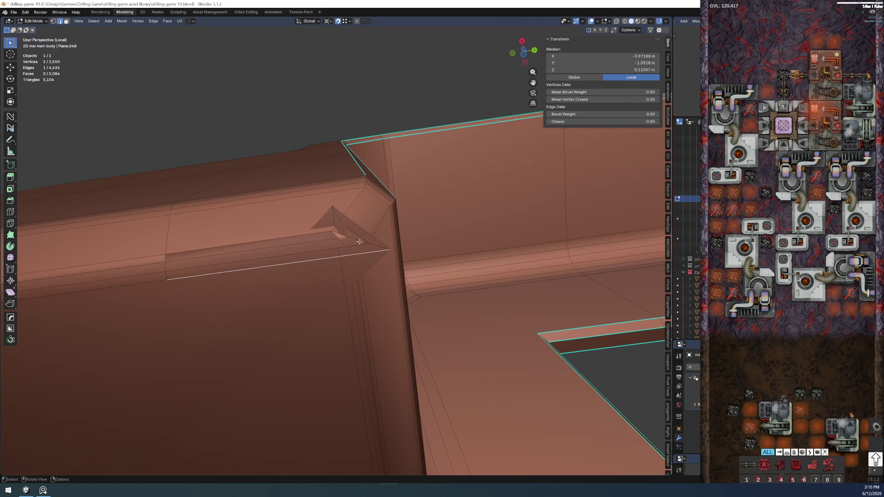
{"action": "key", "text": "alt+a"}
{"action": "mouse_move", "coordinate": [254, 250]}
{"action": "middle_mouse_down"}
{"action": "mouse_move", "coordinate": [296, 335]}
{"action": "mouse_move", "coordinate": [266, 355]}
{"action": "mouse_move", "coordinate": [269, 347]}
{"action": "middle_mouse_up"}
{"action": "scroll", "coordinate": [291, 252], "scroll_direction": "up", "scroll_amount": 4}
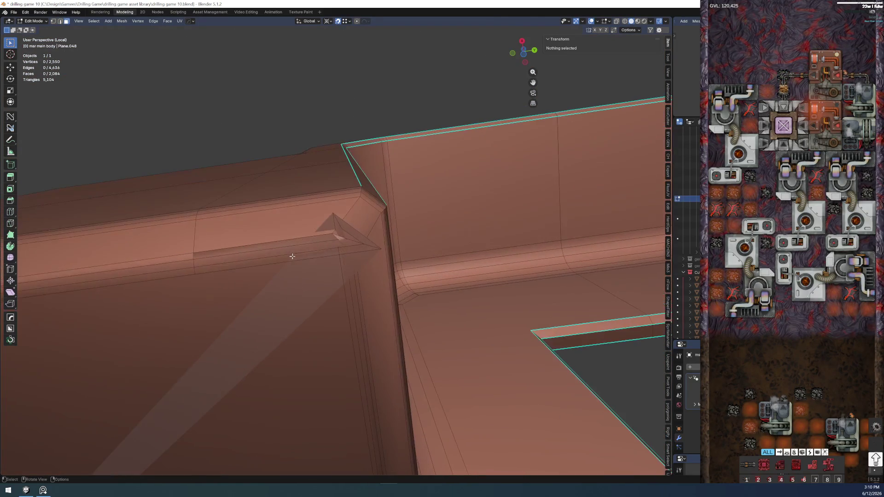
Select the corner vertex and spike tip vertex and test moving them, cancelling
{"action": "key", "text": "1"}
{"action": "left_click", "coordinate": [416, 251]}
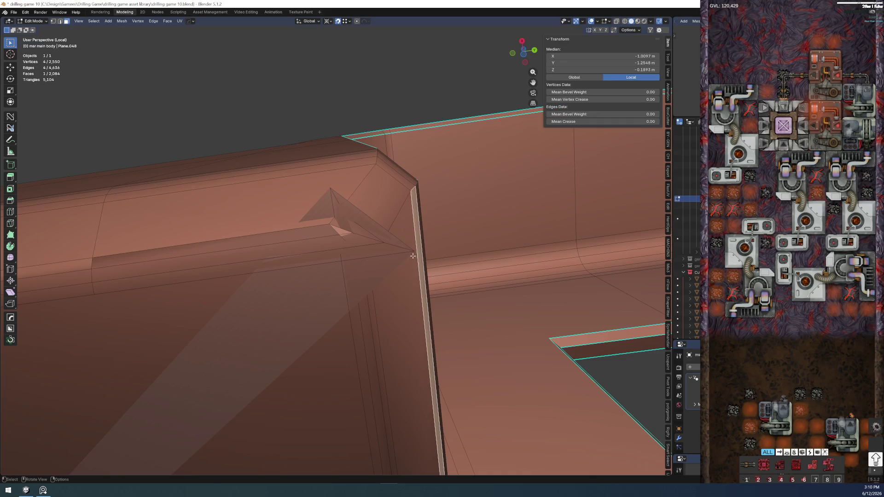
{"action": "left_click", "coordinate": [332, 184], "text": "shift"}
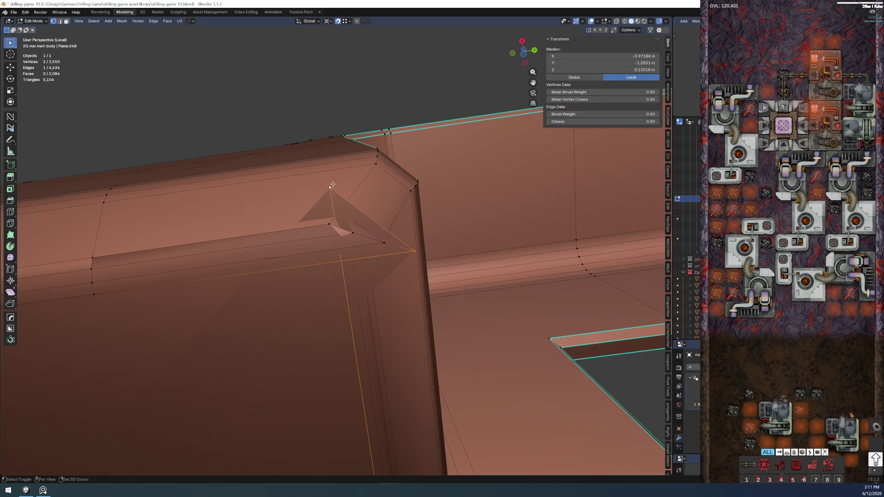
{"action": "key", "text": "g"}
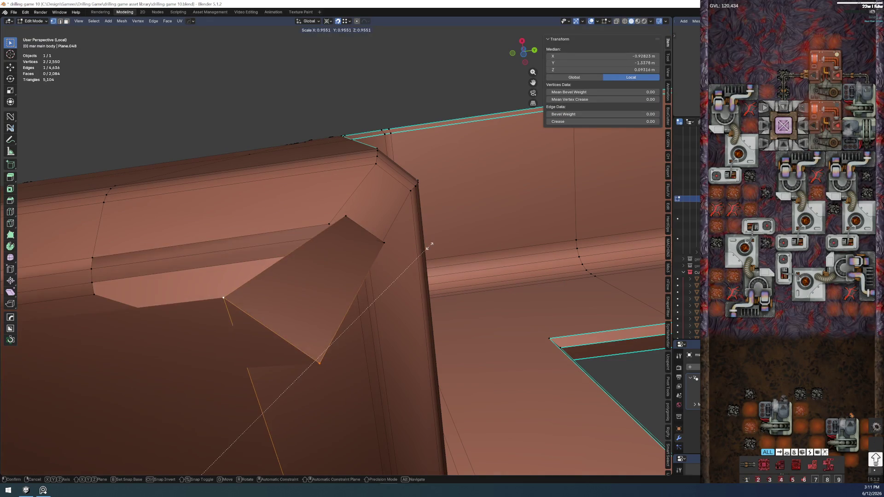
{"action": "right_click", "coordinate": [408, 252]}
Change the pivot point, test scaling, then test moving only the tip vertex, cancelling each
{"action": "left_click", "coordinate": [329, 21]}
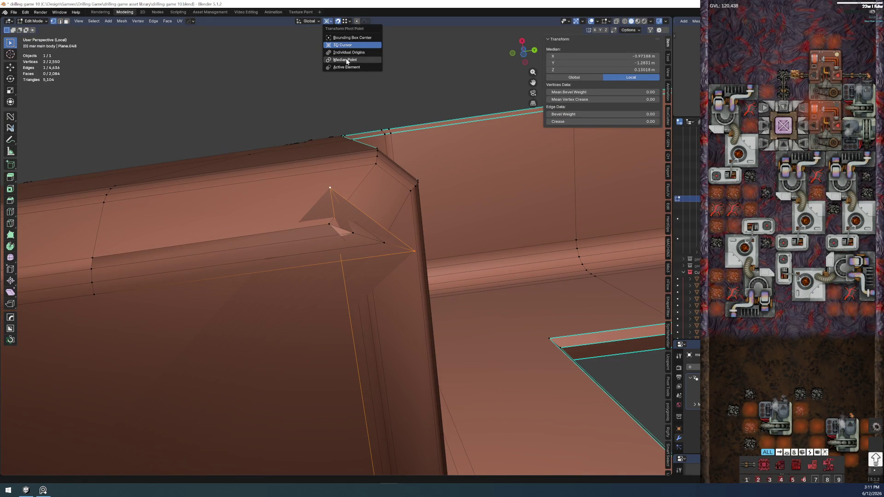
{"action": "left_click", "coordinate": [341, 60]}
{"action": "key", "text": "s"}
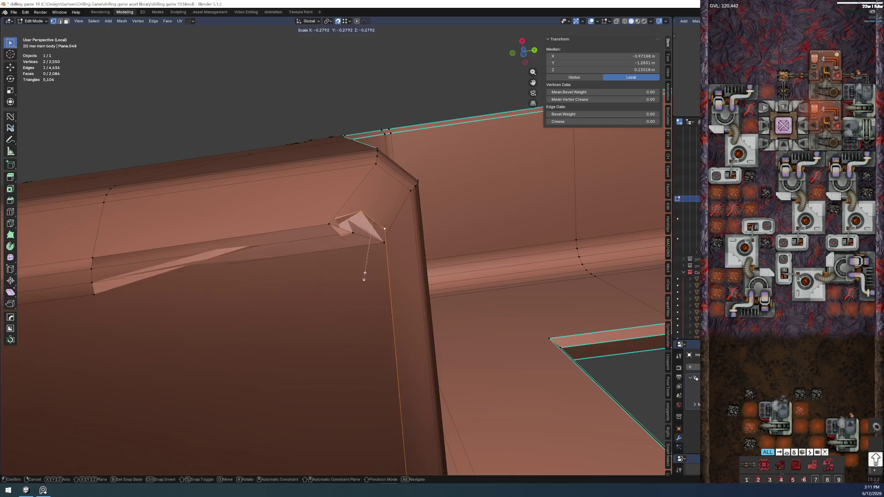
{"action": "right_click", "coordinate": [433, 240]}
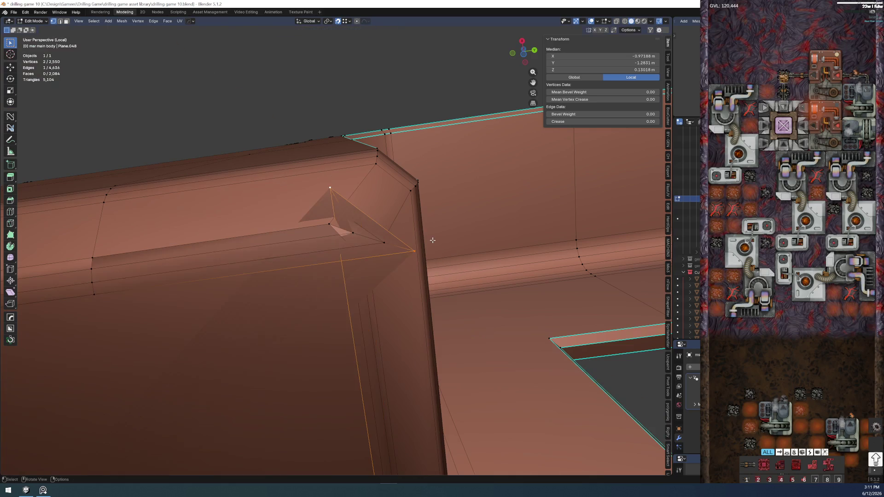
{"action": "left_click", "coordinate": [339, 189]}
{"action": "key", "text": "g"}
{"action": "right_click", "coordinate": [365, 229]}
Move and vertex-slide the spike tip vertex onto its edge
{"action": "key", "text": "g"}
{"action": "left_click", "coordinate": [355, 313]}
{"action": "key", "text": "g"}
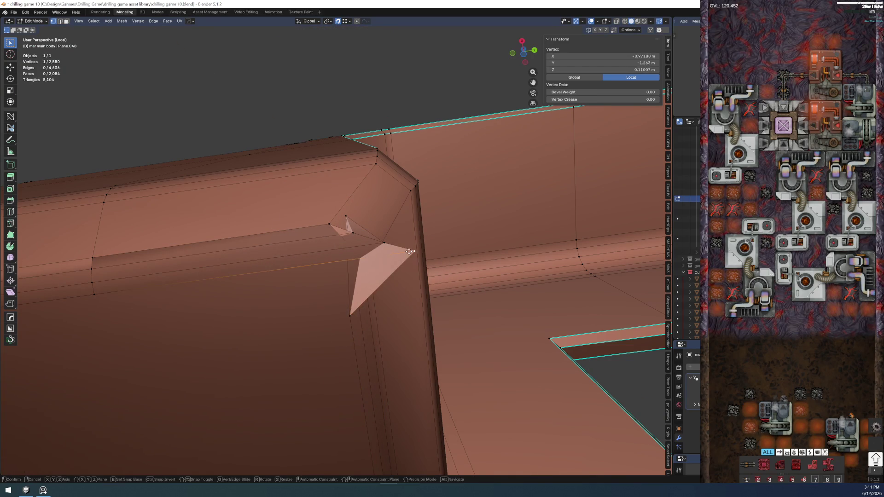
{"action": "key", "text": "g"}
{"action": "left_click", "coordinate": [380, 241]}
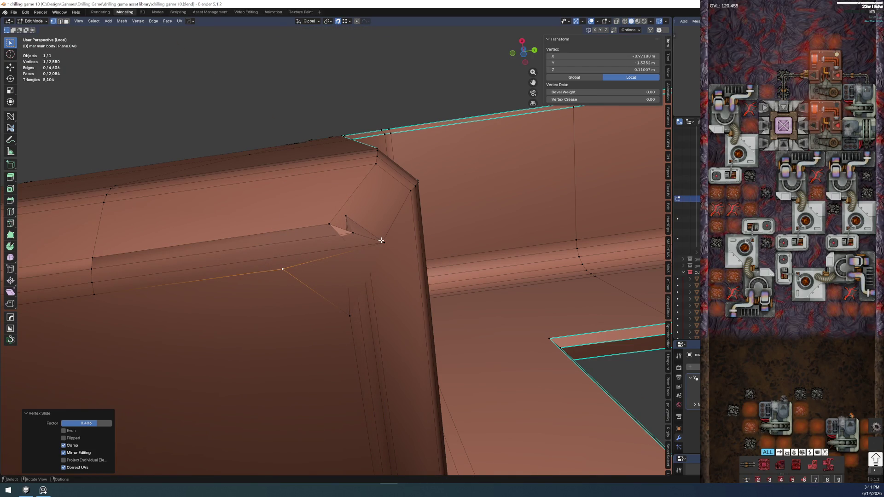
{"action": "key", "text": "g"}
{"action": "left_click", "coordinate": [295, 254]}
Refine the tip vertex with several small slides along its edge toward the corner
{"action": "key", "text": "g"}
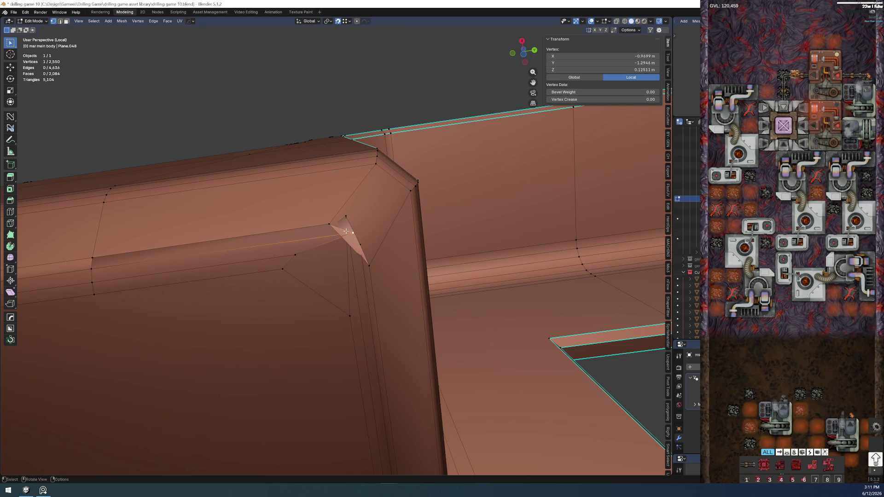
{"action": "key", "text": "g"}
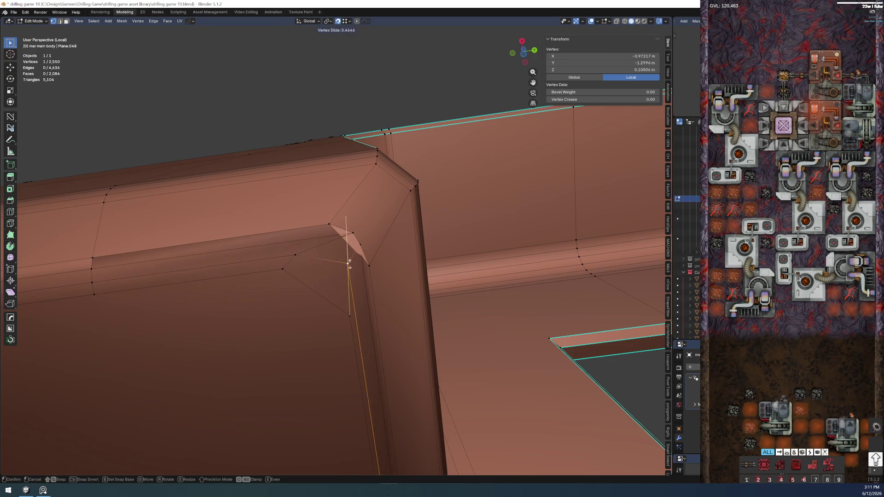
{"action": "left_click", "coordinate": [355, 225]}
{"action": "key", "text": "g"}
{"action": "key", "text": "g"}
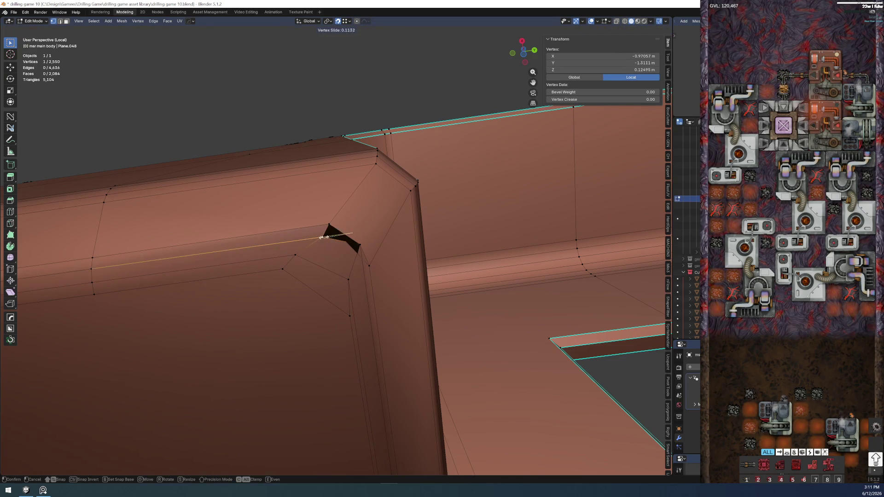
{"action": "left_click", "coordinate": [361, 239]}
{"action": "key", "text": "g"}
{"action": "key", "text": "g"}
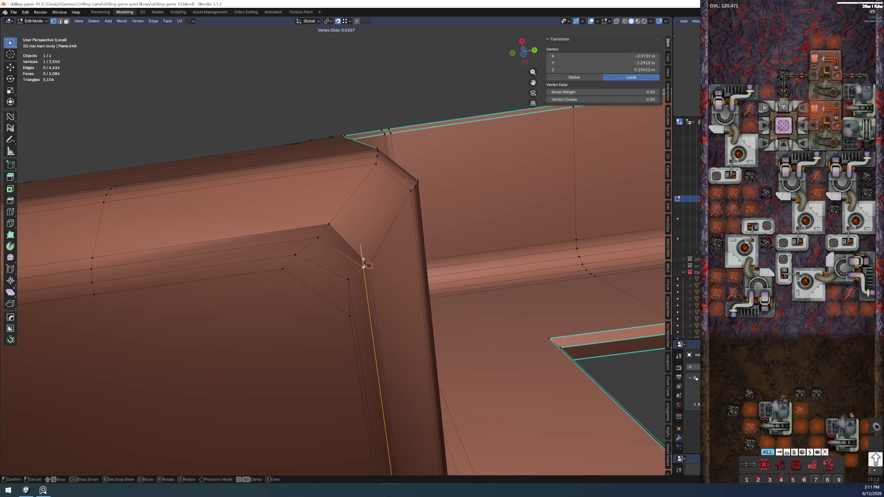
{"action": "left_click", "coordinate": [360, 273]}
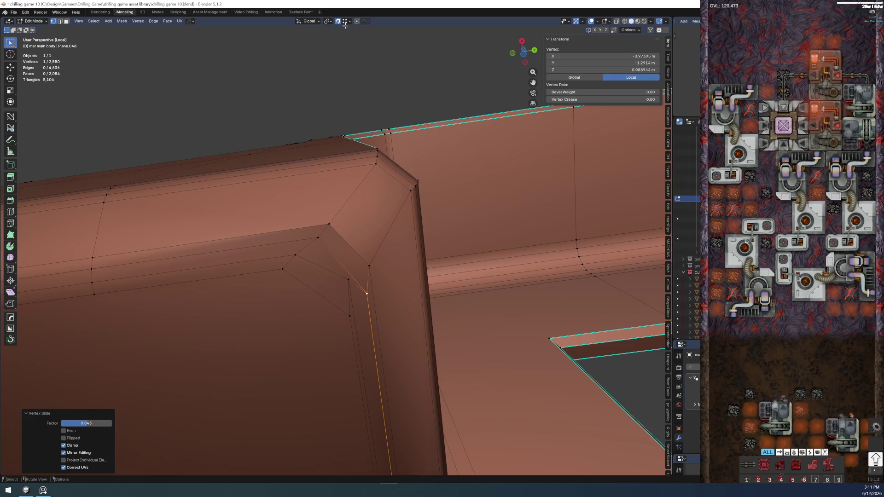
{"action": "key", "text": "g"}
{"action": "key", "text": "g"}
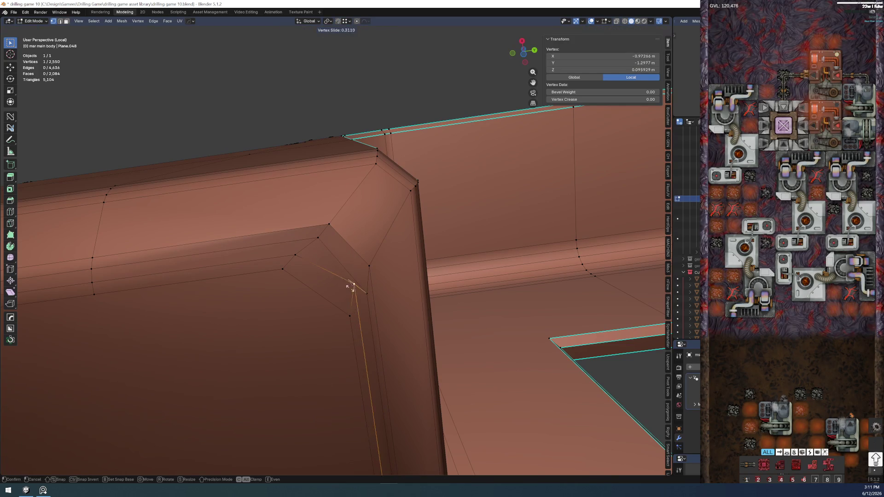
{"action": "left_click", "coordinate": [359, 295]}
{"action": "key", "text": "g"}
{"action": "key", "text": "g"}
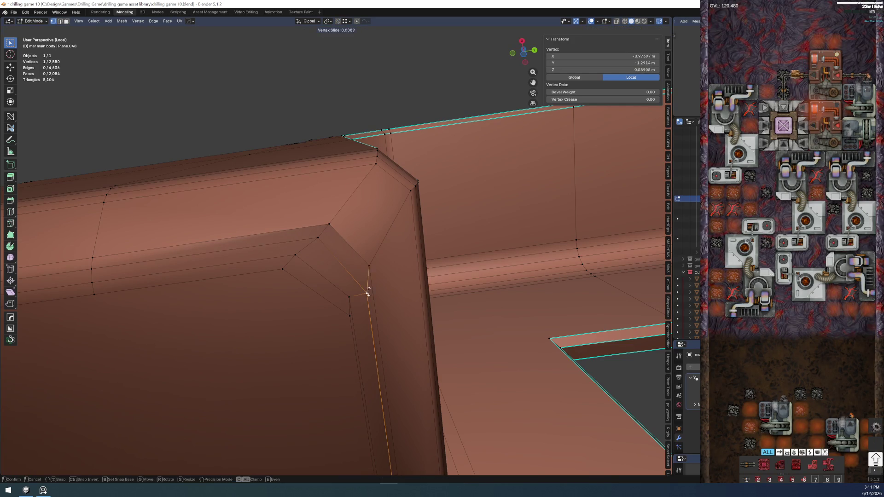
{"action": "left_click", "coordinate": [362, 275]}
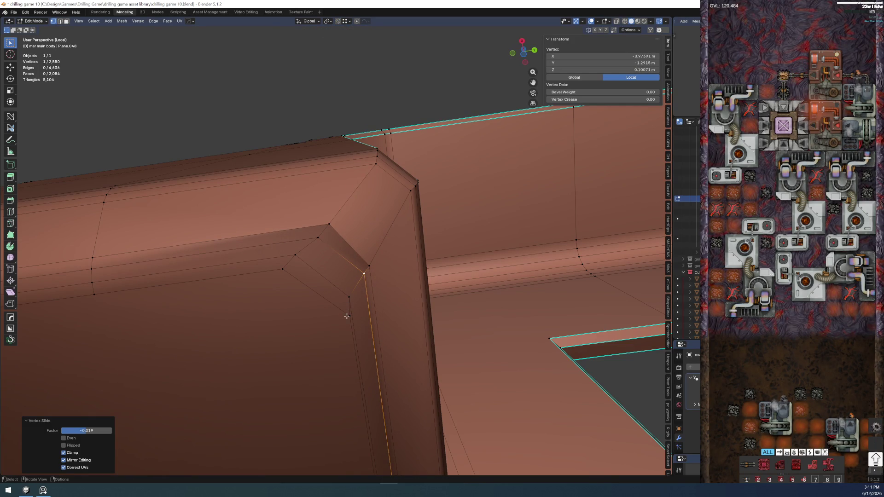
Slide the neighbouring vertex below up its edge and check the cleaned corner
{"action": "left_click", "coordinate": [349, 317]}
{"action": "key", "text": "g"}
{"action": "key", "text": "g"}
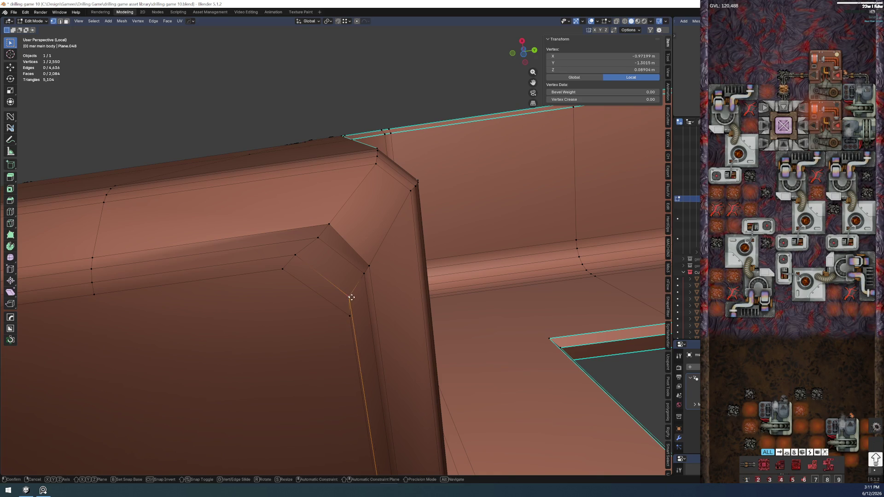
{"action": "left_click", "coordinate": [350, 307]}
{"action": "key", "text": "g"}
{"action": "key", "text": "g"}
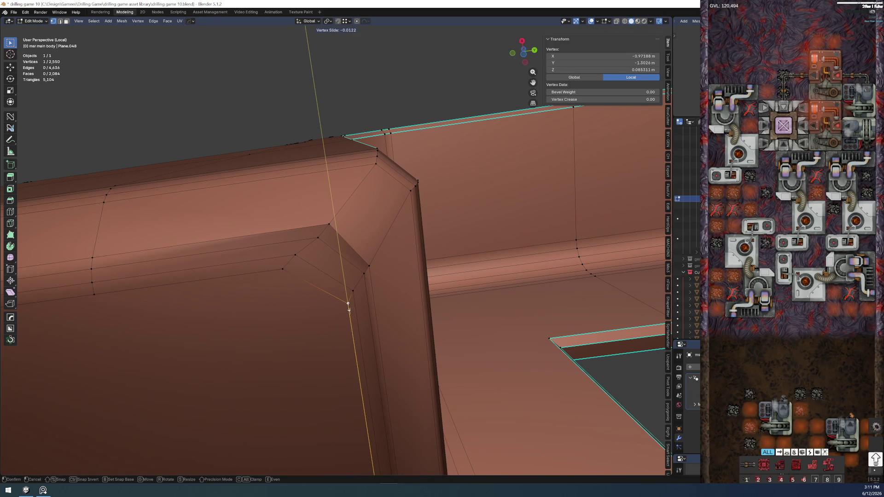
{"action": "left_click", "coordinate": [348, 306]}
{"action": "mouse_move", "coordinate": [348, 306]}
{"action": "middle_mouse_down"}
{"action": "mouse_move", "coordinate": [330, 309]}
{"action": "mouse_move", "coordinate": [303, 148]}
{"action": "mouse_move", "coordinate": [309, 199]}
{"action": "mouse_move", "coordinate": [280, 295]}
{"action": "mouse_move", "coordinate": [308, 277]}
{"action": "mouse_move", "coordinate": [345, 312]}
{"action": "mouse_move", "coordinate": [325, 285]}
{"action": "middle_mouse_up"}
{"action": "left_click", "coordinate": [304, 148]}
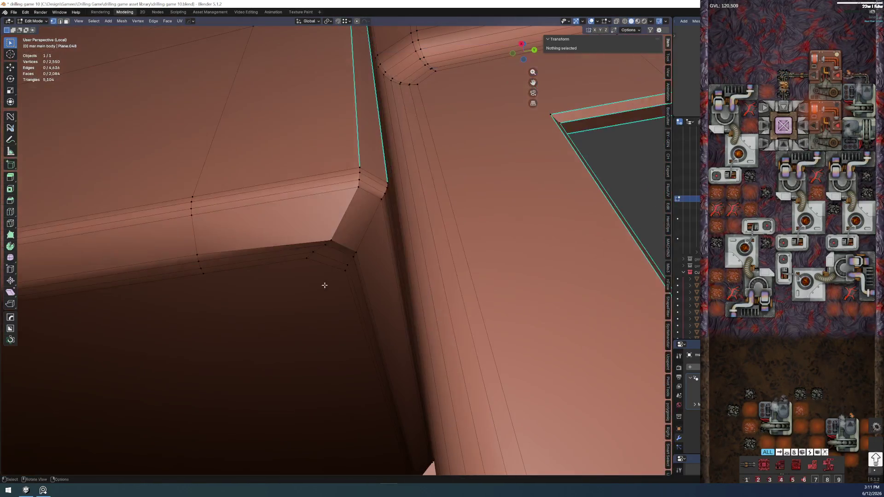
Raise the first corner vertex slightly along Z in two moves
{"action": "left_click", "coordinate": [335, 233]}
{"action": "middle_click_drag", "start_coordinate": [335, 233], "coordinate": [343, 238]}
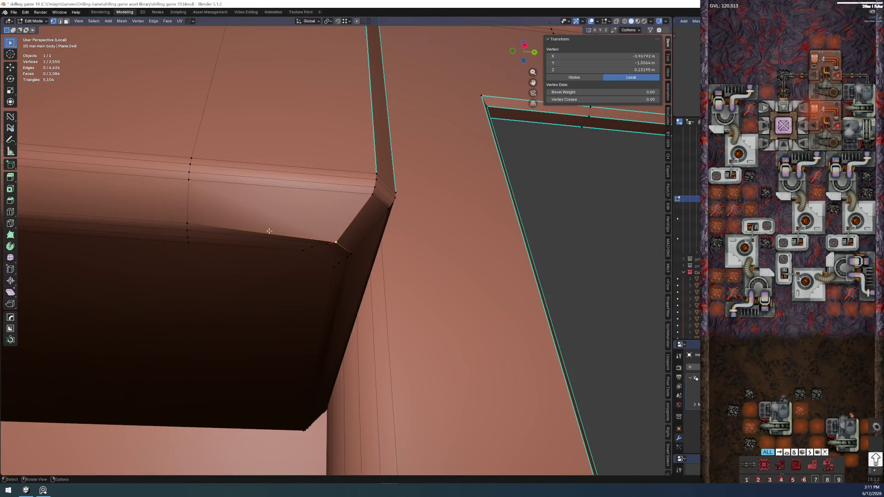
{"action": "key", "text": "g"}
{"action": "key", "text": "z"}
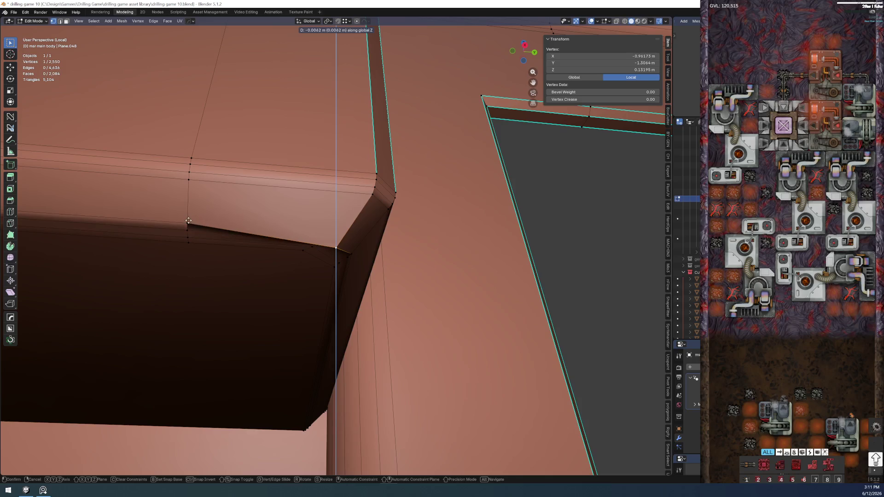
{"action": "left_click", "coordinate": [188, 220]}
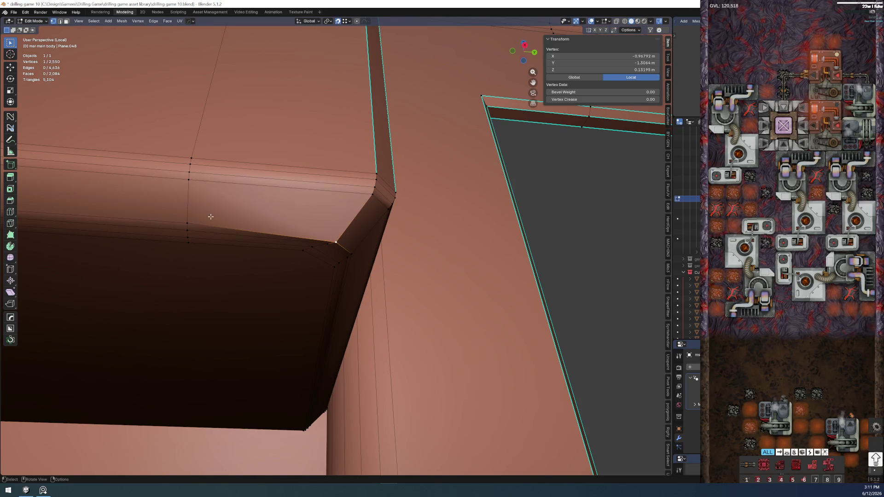
{"action": "key", "text": "g"}
{"action": "key", "text": "z"}
{"action": "left_click", "coordinate": [191, 224]}
{"action": "mouse_move", "coordinate": [191, 224]}
{"action": "middle_mouse_down"}
{"action": "mouse_move", "coordinate": [341, 276]}
{"action": "mouse_move", "coordinate": [325, 244]}
{"action": "mouse_move", "coordinate": [329, 271]}
{"action": "middle_mouse_up"}
Nudge the next three corner vertices vertically along Z
{"action": "left_click", "coordinate": [358, 236]}
{"action": "key", "text": "g"}
{"action": "key", "text": "z"}
{"action": "left_click", "coordinate": [333, 255]}
{"action": "left_click", "coordinate": [326, 243]}
{"action": "key", "text": "g"}
{"action": "key", "text": "z"}
{"action": "left_click", "coordinate": [193, 247]}
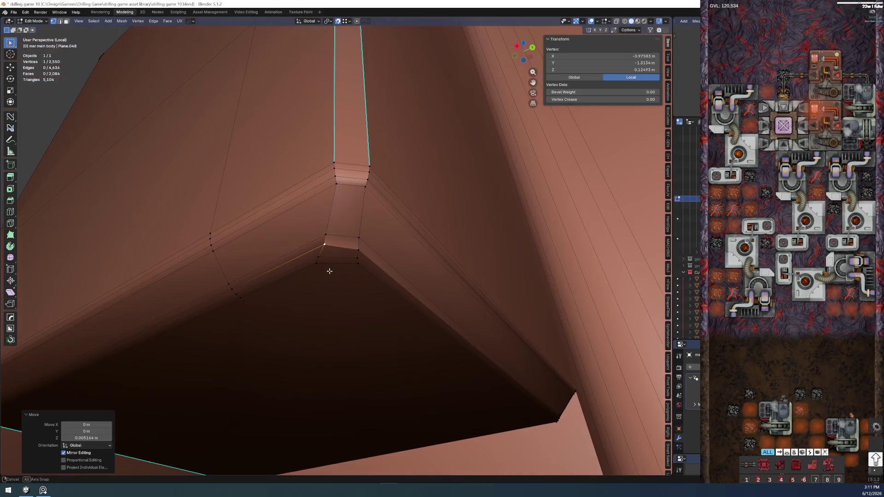
{"action": "left_click", "coordinate": [359, 249]}
{"action": "key", "text": "g"}
{"action": "key", "text": "z"}
{"action": "left_click", "coordinate": [235, 289]}
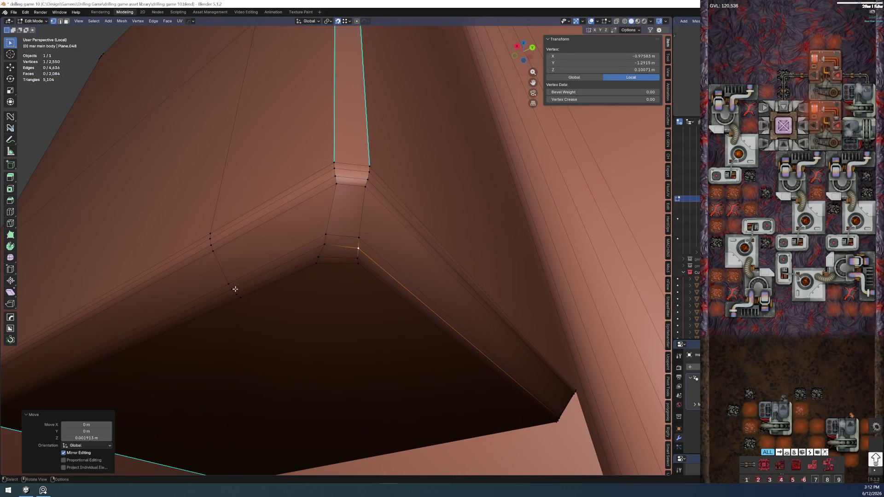
Make small Z height adjustments to two more corner vertices
{"action": "left_click", "coordinate": [317, 256]}
{"action": "key", "text": "g"}
{"action": "key", "text": "z"}
{"action": "left_click", "coordinate": [236, 294]}
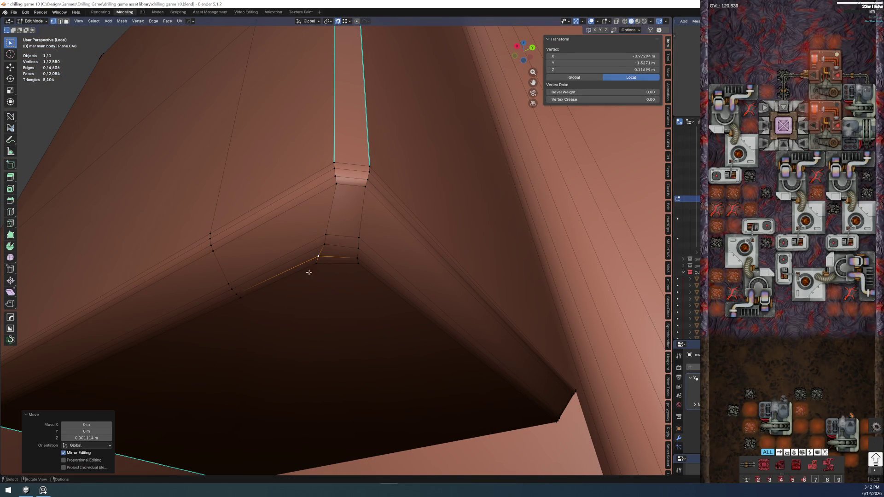
{"action": "left_click", "coordinate": [357, 257]}
{"action": "key", "text": "g"}
{"action": "key", "text": "z"}
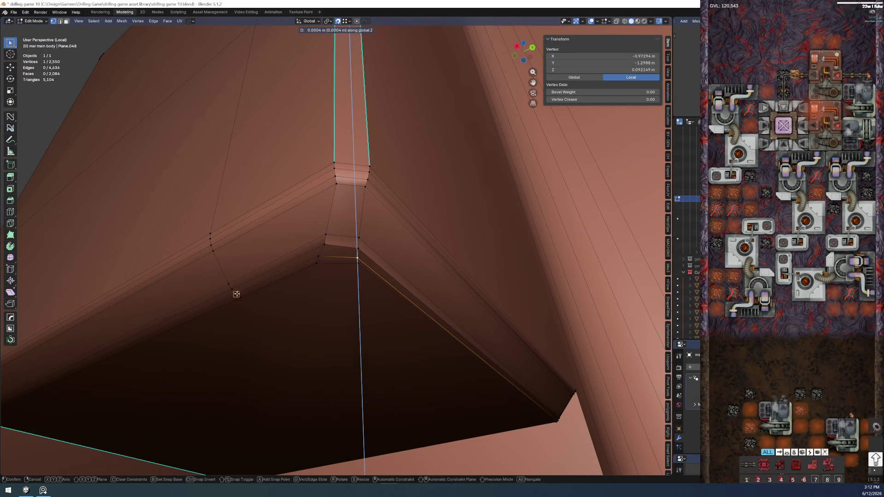
{"action": "left_click", "coordinate": [237, 295]}
Raise the last two corner vertices about 0.0015–0.0019 m in Z to align the bevel rows
{"action": "left_click", "coordinate": [315, 262]}
{"action": "key", "text": "g"}
{"action": "key", "text": "z"}
{"action": "left_click", "coordinate": [238, 295]}
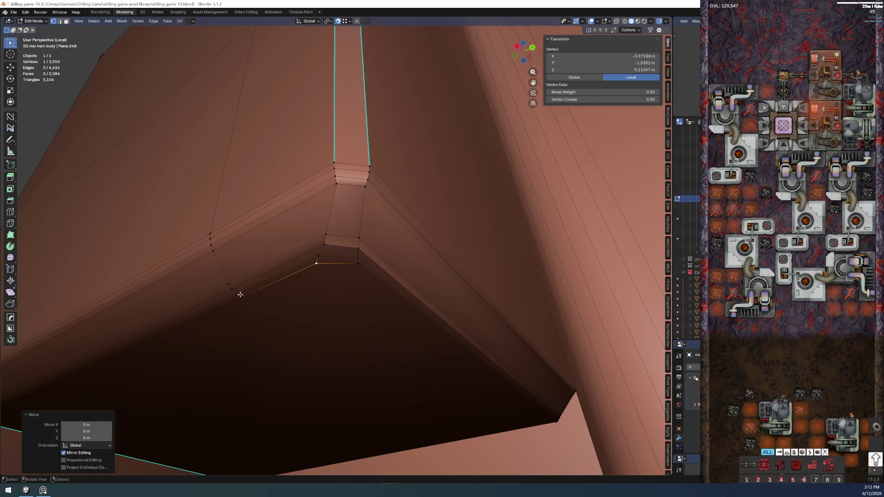
{"action": "left_click", "coordinate": [356, 261]}
{"action": "key", "text": "g"}
{"action": "key", "text": "z"}
{"action": "left_click", "coordinate": [241, 300]}
{"action": "mouse_move", "coordinate": [241, 299]}
{"action": "middle_mouse_down"}
{"action": "mouse_move", "coordinate": [330, 273]}
{"action": "mouse_move", "coordinate": [298, 310]}
{"action": "mouse_move", "coordinate": [272, 313]}
{"action": "mouse_move", "coordinate": [303, 311]}
{"action": "middle_mouse_up"}
Select an edge path along the beveled corner of the main body
{"action": "left_click", "coordinate": [303, 311]}
{"action": "left_click", "coordinate": [322, 278]}
{"action": "middle_click_drag", "start_coordinate": [322, 278], "coordinate": [369, 306]}
{"action": "left_click", "coordinate": [369, 310], "text": "ctrl"}
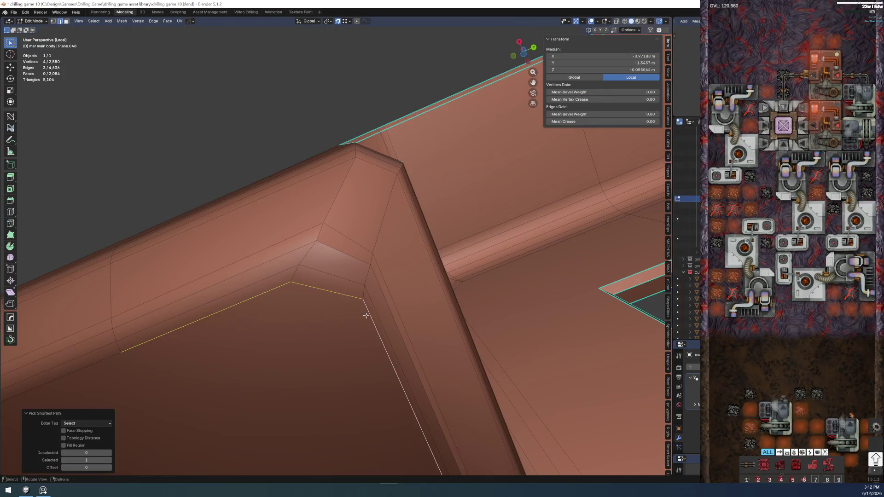
{"action": "scroll", "coordinate": [382, 312], "scroll_direction": "down", "scroll_amount": 3}
{"action": "scroll", "coordinate": [365, 302], "scroll_direction": "up", "scroll_amount": 5}
{"action": "scroll", "coordinate": [364, 305], "scroll_direction": "down", "scroll_amount": 5}
{"action": "scroll", "coordinate": [364, 305], "scroll_direction": "up", "scroll_amount": 4}
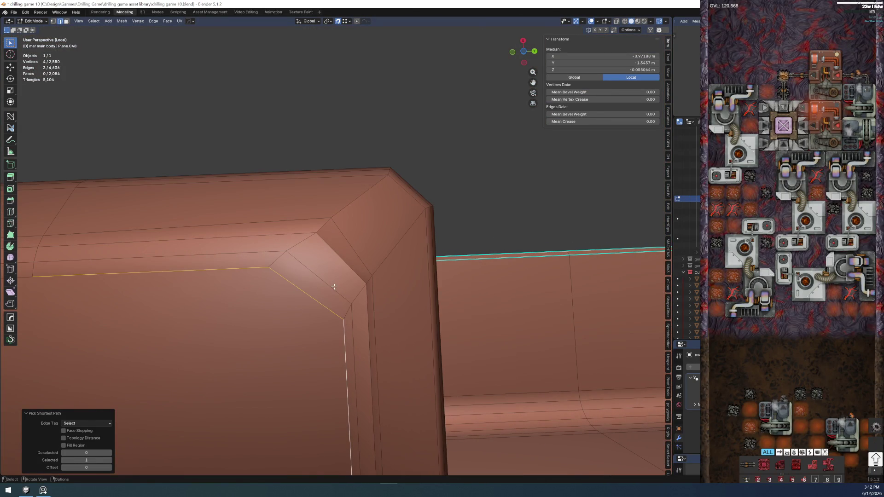
Select the bevel-row vertex path up to the top corner and apply LoopTools Curve, then Flatten
{"action": "left_click", "coordinate": [276, 260]}
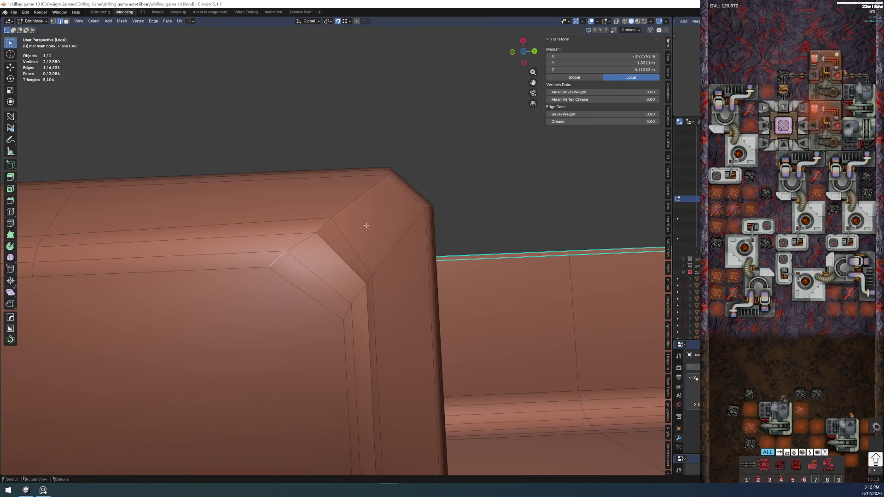
{"action": "left_click", "coordinate": [389, 177], "text": "shift"}
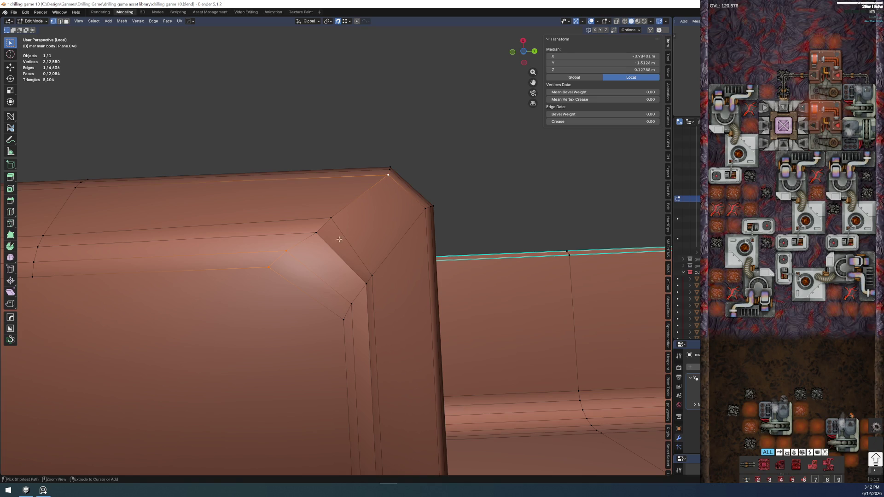
{"action": "left_click", "coordinate": [273, 268]}
{"action": "left_click", "coordinate": [388, 176], "text": "ctrl"}
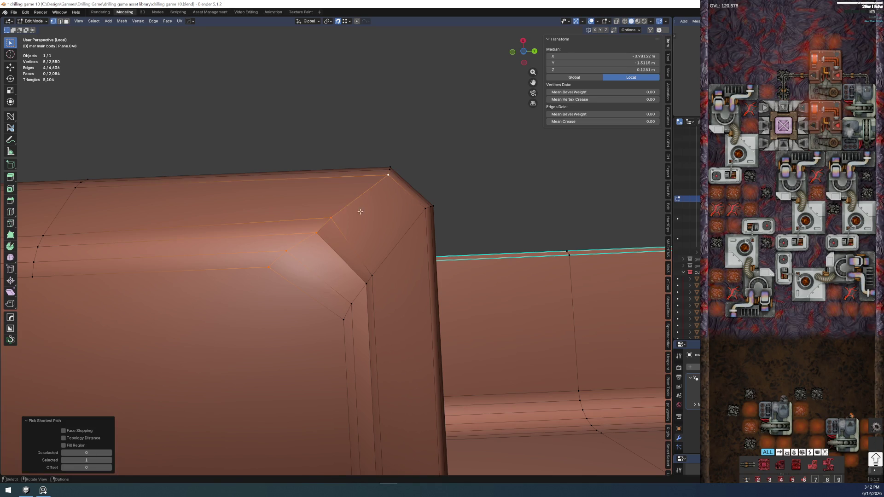
{"action": "right_click", "coordinate": [359, 210]}
{"action": "mouse_move", "coordinate": [356, 215]}
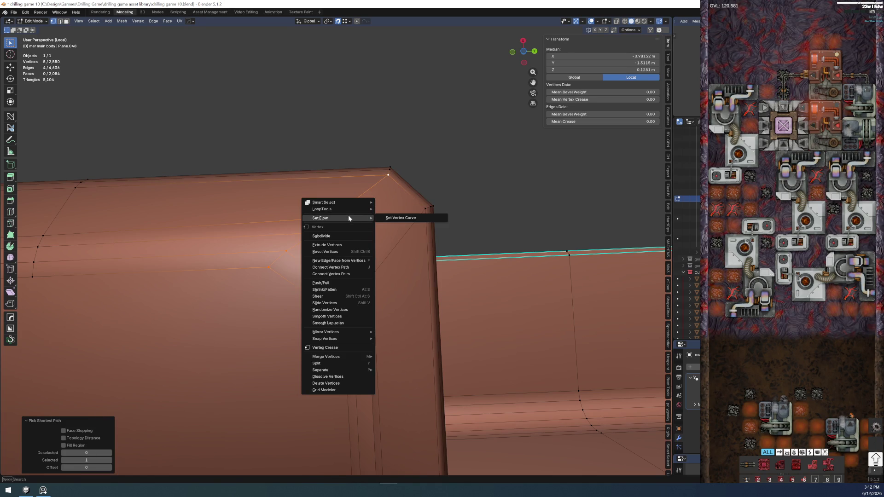
{"action": "left_click", "coordinate": [382, 218]}
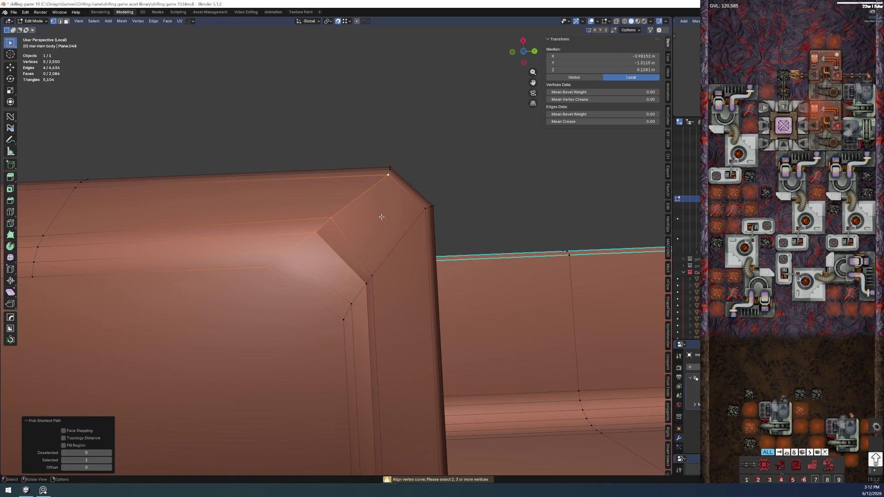
{"action": "right_click", "coordinate": [345, 205]}
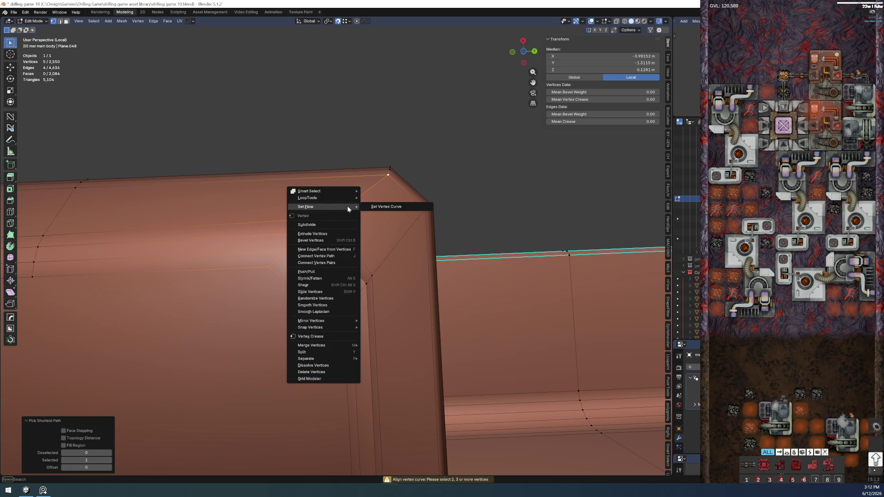
{"action": "mouse_move", "coordinate": [349, 196]}
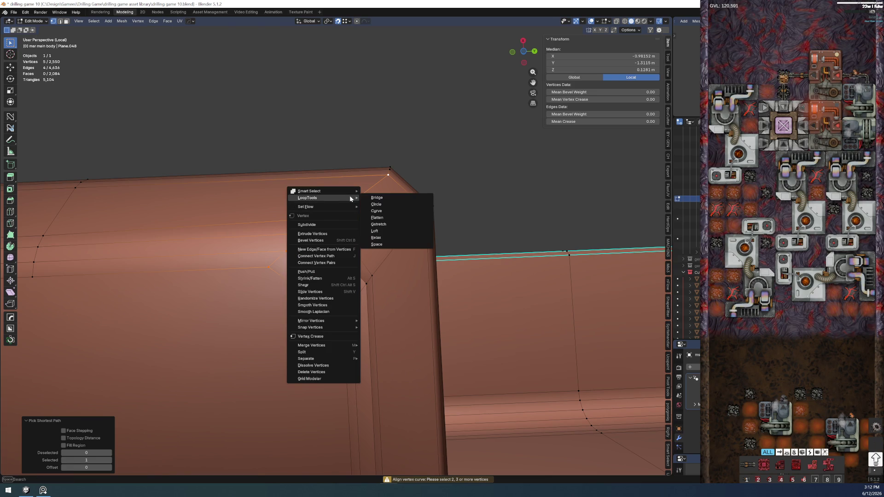
{"action": "left_click", "coordinate": [396, 216]}
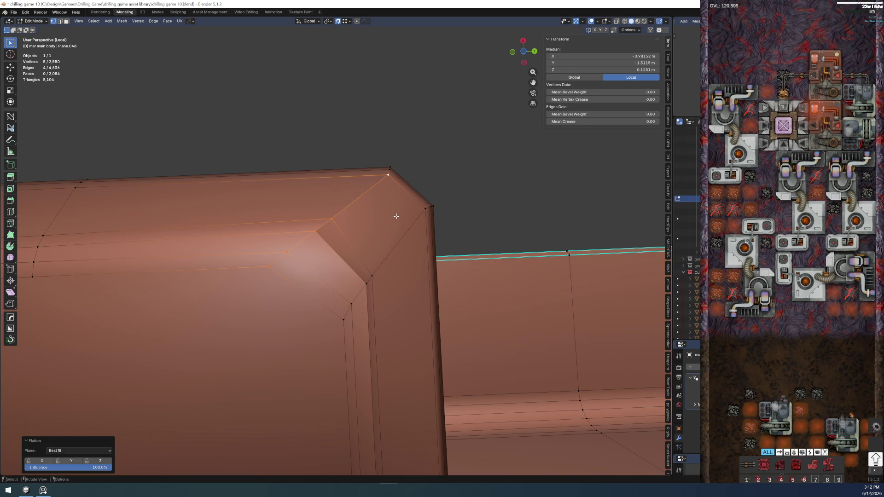
Select the next bevel row's vertex path and flatten it with LoopTools Flatten
{"action": "left_click", "coordinate": [355, 327]}
{"action": "left_click", "coordinate": [423, 210], "text": "ctrl"}
{"action": "right_click", "coordinate": [422, 212]}
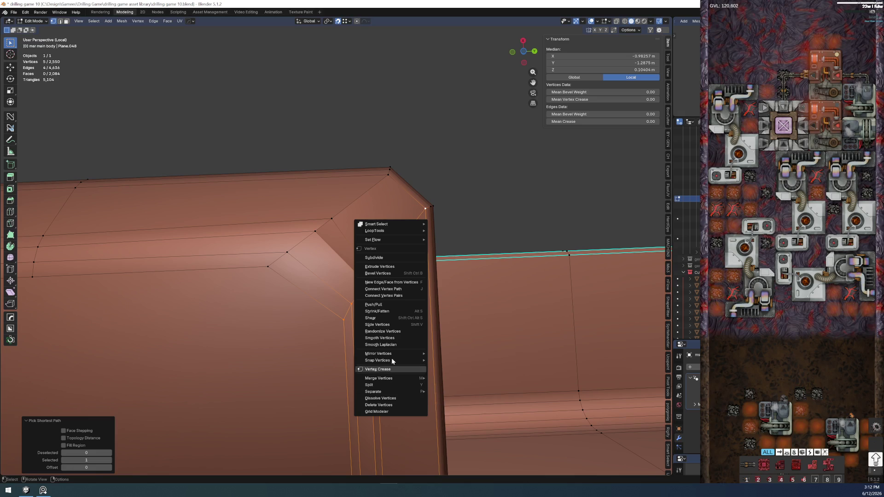
{"action": "mouse_move", "coordinate": [400, 230]}
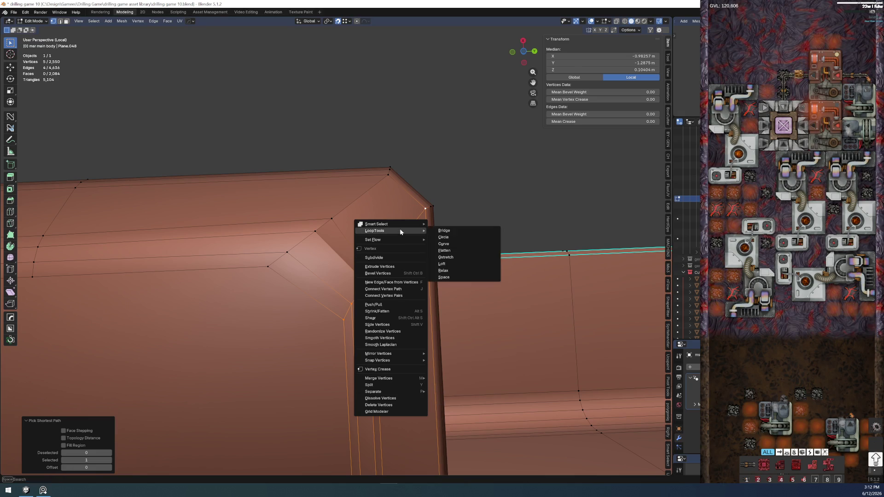
{"action": "left_click", "coordinate": [444, 250]}
Deselect all, pick a single corner vertex, and view the mesh from directly above
{"action": "key", "text": "alt+a"}
{"action": "middle_click_drag", "start_coordinate": [350, 262], "coordinate": [363, 325]}
{"action": "left_click", "coordinate": [365, 328], "text": "ctrl"}
{"action": "key", "text": "ctrl+z"}
{"action": "left_click", "coordinate": [363, 326]}
{"action": "middle_click_drag", "start_coordinate": [361, 319], "coordinate": [357, 208]}
{"action": "key", "text": "KP_7"}
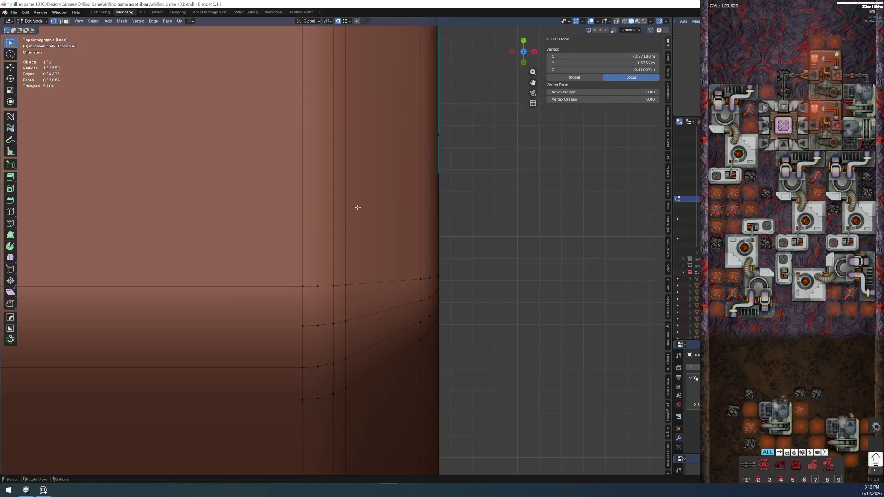
Check the corner from below, then vertex-slide the corner vertex along its edge
{"action": "key", "text": "ctrl+KP_7"}
{"action": "mouse_move", "coordinate": [358, 207]}
{"action": "middle_mouse_down"}
{"action": "mouse_move", "coordinate": [372, 286]}
{"action": "mouse_move", "coordinate": [299, 306]}
{"action": "mouse_move", "coordinate": [266, 168]}
{"action": "mouse_move", "coordinate": [329, 276]}
{"action": "mouse_move", "coordinate": [322, 313]}
{"action": "mouse_move", "coordinate": [359, 359]}
{"action": "mouse_move", "coordinate": [350, 333]}
{"action": "mouse_move", "coordinate": [358, 325]}
{"action": "mouse_move", "coordinate": [424, 299]}
{"action": "middle_mouse_up"}
{"action": "scroll", "coordinate": [374, 351], "scroll_direction": "up", "scroll_amount": 2}
{"action": "key", "text": "g"}
{"action": "key", "text": "g"}
{"action": "left_click", "coordinate": [338, 257]}
{"action": "key", "text": "g"}
{"action": "key", "text": "g"}
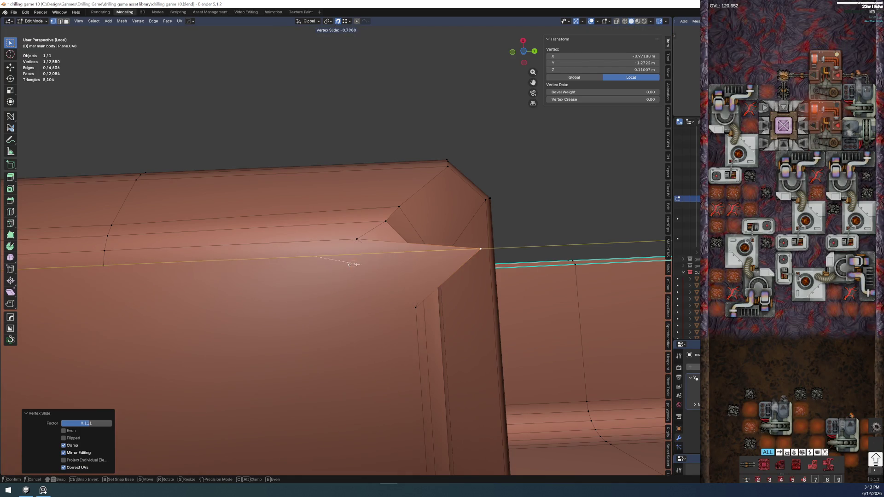
{"action": "key", "text": "Escape"}
Slide the corner vertex along two of its edges to even the edge flow
{"action": "key", "text": "g"}
{"action": "key", "text": "g"}
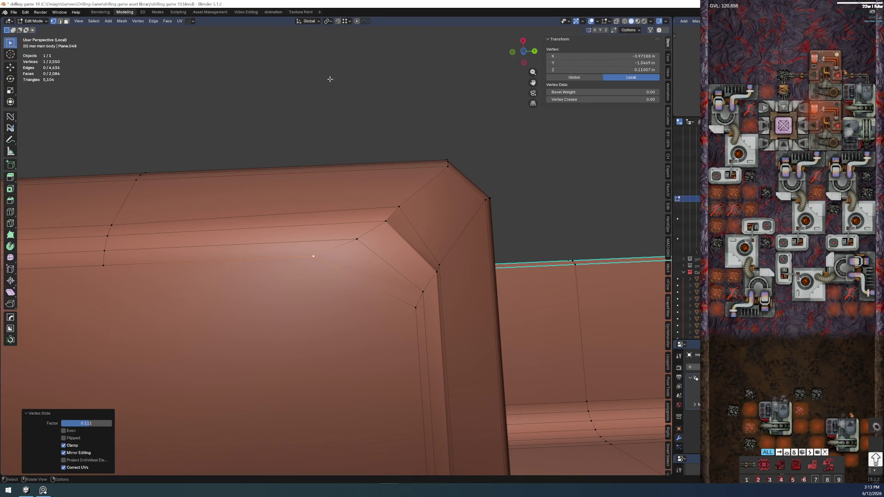
{"action": "left_click", "coordinate": [358, 250]}
{"action": "key", "text": "g"}
{"action": "key", "text": "g"}
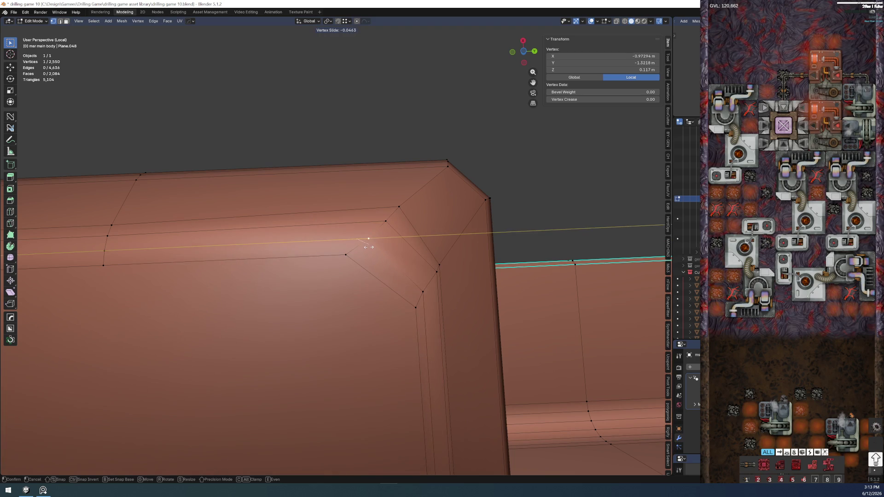
{"action": "left_click", "coordinate": [364, 246]}
Vertex-slide the next bevel vertex twice, ending at factor 0.285 near Z 0.1305 m
{"action": "left_click", "coordinate": [386, 222]}
{"action": "key", "text": "g"}
{"action": "key", "text": "g"}
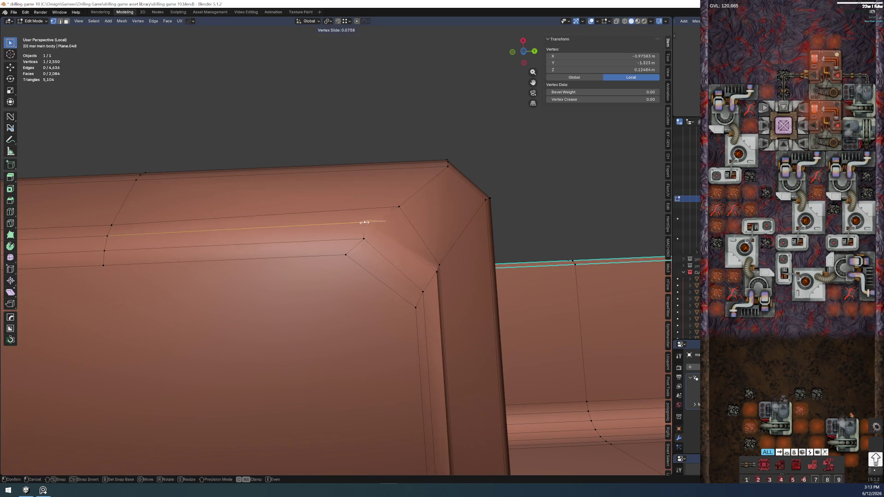
{"action": "left_click", "coordinate": [389, 226]}
{"action": "key", "text": "g"}
{"action": "key", "text": "g"}
{"action": "left_click", "coordinate": [405, 258]}
{"action": "mouse_move", "coordinate": [405, 258]}
{"action": "middle_mouse_down"}
{"action": "mouse_move", "coordinate": [339, 247]}
{"action": "mouse_move", "coordinate": [340, 288]}
{"action": "mouse_move", "coordinate": [291, 278]}
{"action": "mouse_move", "coordinate": [322, 247]}
{"action": "mouse_move", "coordinate": [351, 258]}
{"action": "middle_mouse_up"}
Nudge the inner bevel-corner vertex along Z and the next bevel vertex along X
{"action": "left_click", "coordinate": [342, 267]}
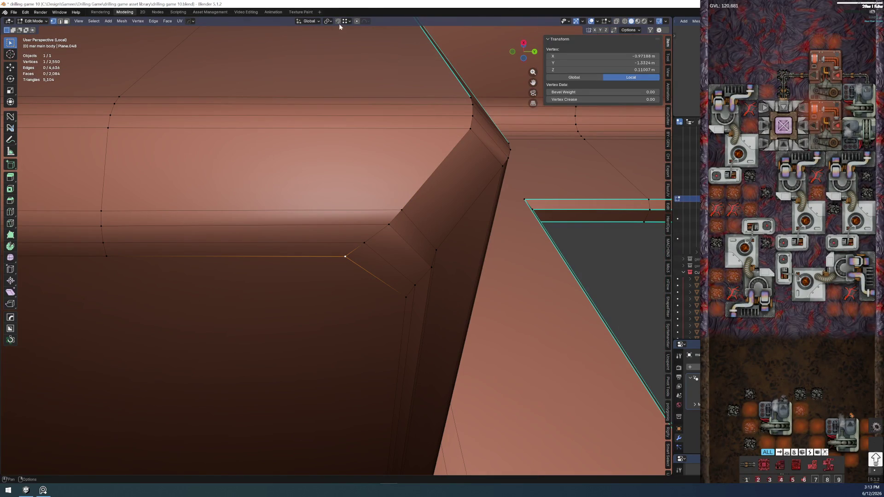
{"action": "key", "text": "g"}
{"action": "key", "text": "z"}
{"action": "left_click", "coordinate": [350, 261]}
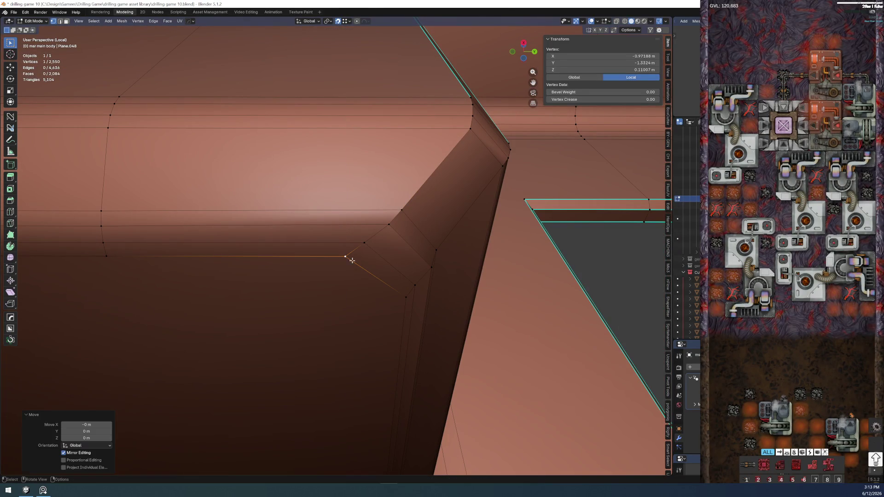
{"action": "left_click", "coordinate": [364, 241]}
{"action": "key", "text": "g"}
{"action": "key", "text": "x"}
{"action": "left_click", "coordinate": [105, 243]}
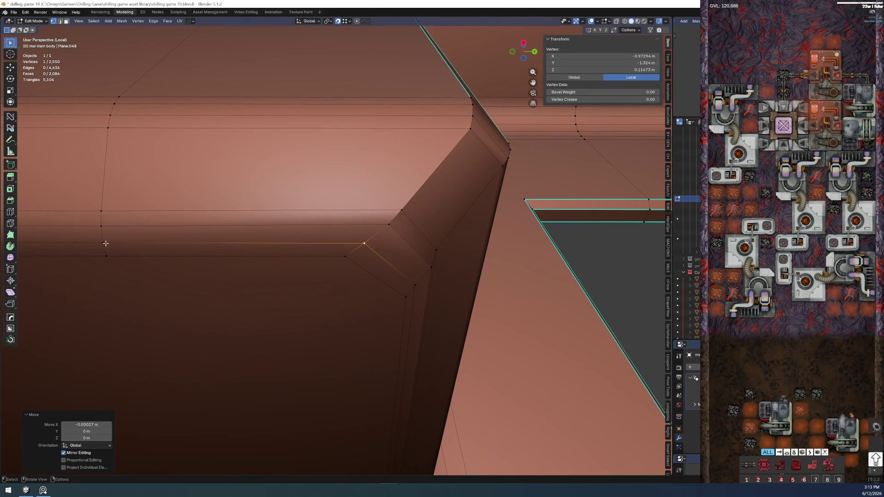
Shift the next two bevel vertices, up to the bevel's top, slightly along X
{"action": "left_click", "coordinate": [389, 225]}
{"action": "key", "text": "g"}
{"action": "key", "text": "x"}
{"action": "left_click", "coordinate": [103, 227]}
{"action": "left_click", "coordinate": [403, 209]}
{"action": "key", "text": "g"}
{"action": "key", "text": "x"}
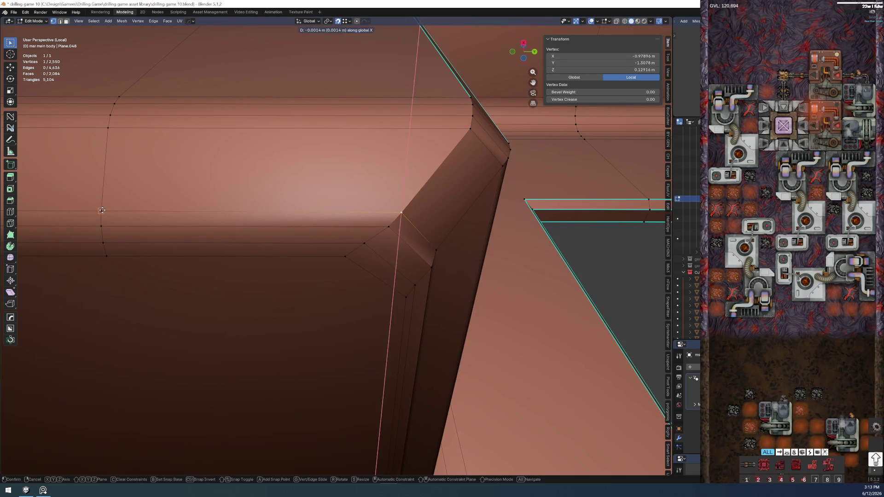
{"action": "left_click", "coordinate": [116, 213]}
On another corner, nudge a bevel vertex along Y and then back near the corner
{"action": "mouse_move", "coordinate": [116, 213]}
{"action": "middle_mouse_down"}
{"action": "mouse_move", "coordinate": [274, 304]}
{"action": "mouse_move", "coordinate": [394, 264]}
{"action": "mouse_move", "coordinate": [483, 278]}
{"action": "mouse_move", "coordinate": [359, 268]}
{"action": "mouse_move", "coordinate": [418, 268]}
{"action": "mouse_move", "coordinate": [470, 250]}
{"action": "mouse_move", "coordinate": [296, 290]}
{"action": "mouse_move", "coordinate": [412, 305]}
{"action": "mouse_move", "coordinate": [459, 285]}
{"action": "mouse_move", "coordinate": [503, 288]}
{"action": "mouse_move", "coordinate": [409, 284]}
{"action": "mouse_move", "coordinate": [355, 267]}
{"action": "mouse_move", "coordinate": [98, 270]}
{"action": "middle_mouse_up"}
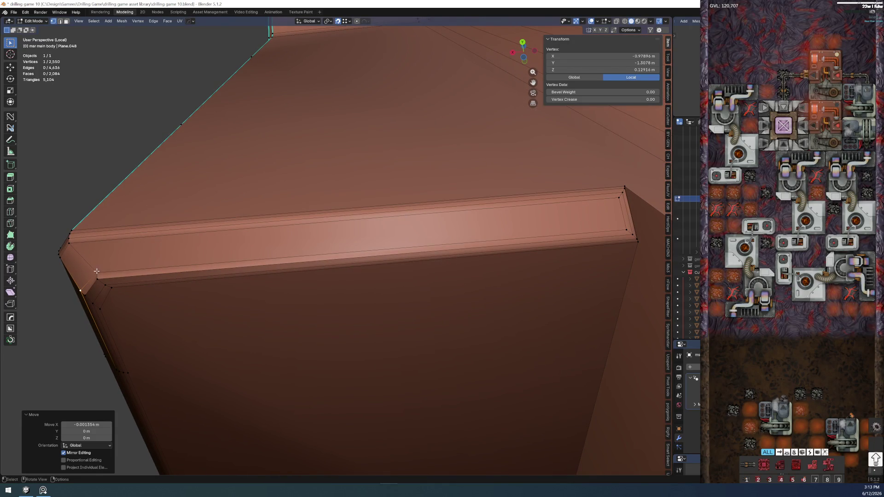
{"action": "left_click", "coordinate": [96, 270]}
{"action": "key", "text": "g"}
{"action": "key", "text": "y"}
{"action": "left_click", "coordinate": [625, 229]}
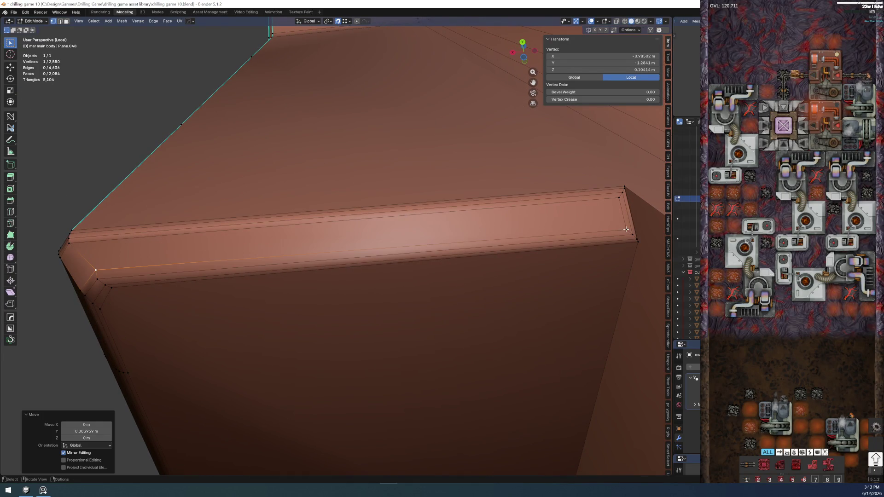
{"action": "key", "text": "g"}
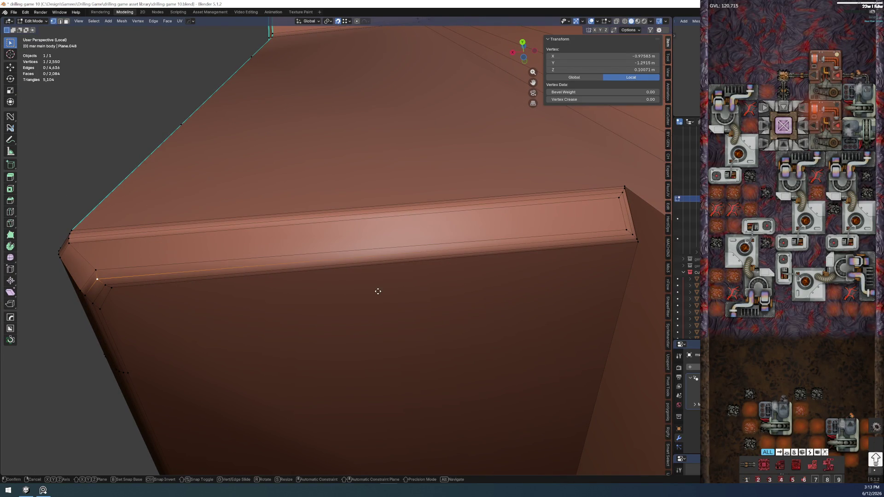
{"action": "key", "text": "y"}
{"action": "left_click", "coordinate": [90, 276]}
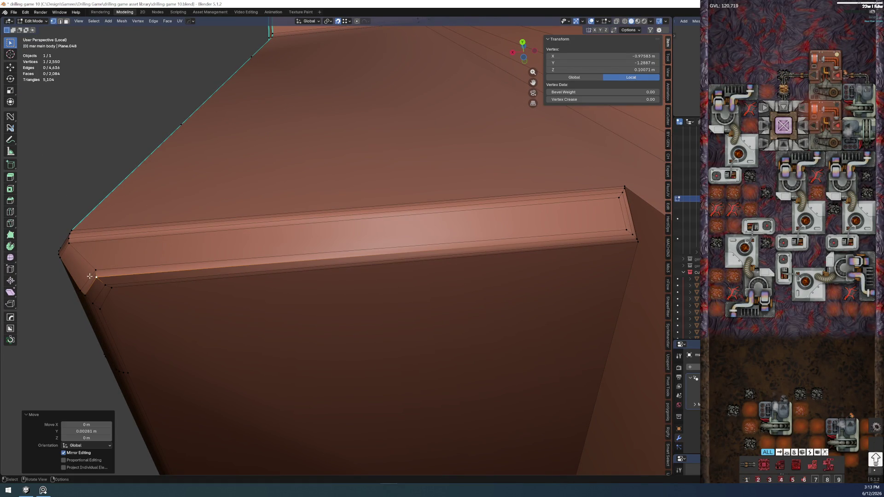
Nudge the neighbouring corner vertex along Y, finally returning it to zero offset
{"action": "left_click", "coordinate": [105, 285]}
{"action": "key", "text": "g"}
{"action": "key", "text": "y"}
{"action": "left_click", "coordinate": [635, 239]}
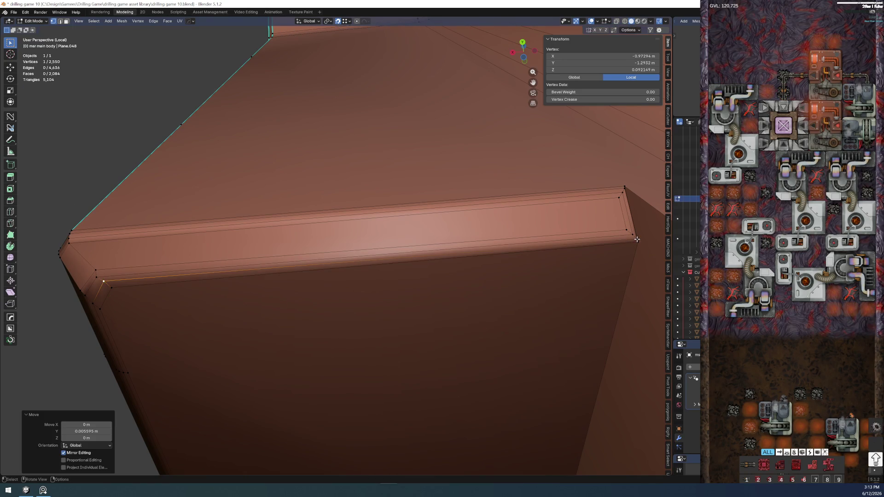
{"action": "key", "text": "g"}
{"action": "key", "text": "y"}
{"action": "left_click", "coordinate": [638, 244]}
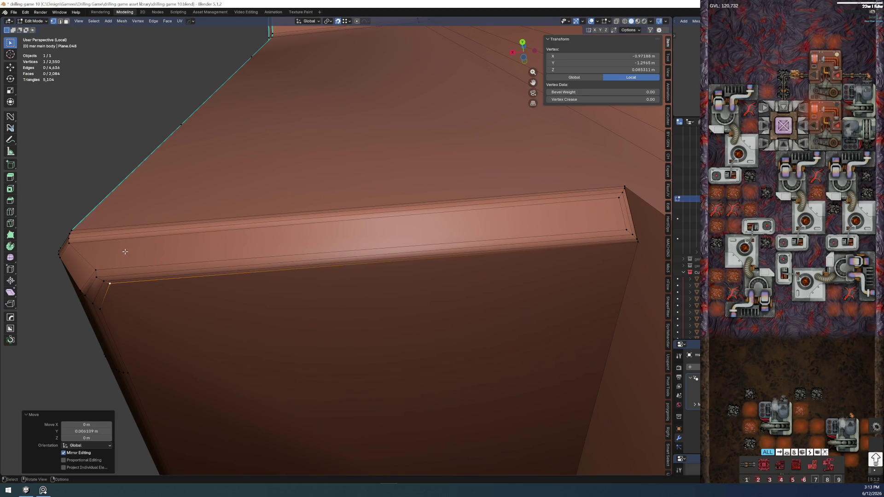
{"action": "key", "text": "g"}
{"action": "key", "text": "y"}
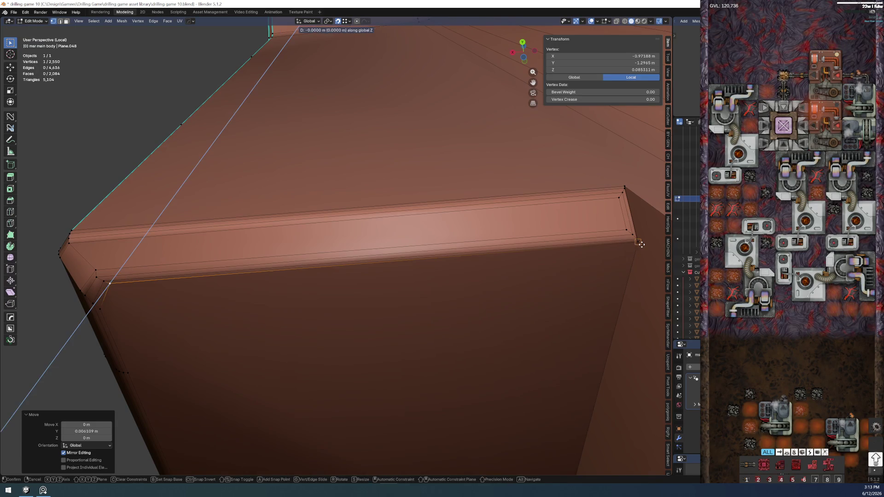
{"action": "left_click", "coordinate": [620, 252]}
Adjust the last two corner vertices along Z into line, the final move about 0.0052 m
{"action": "key", "text": "g"}
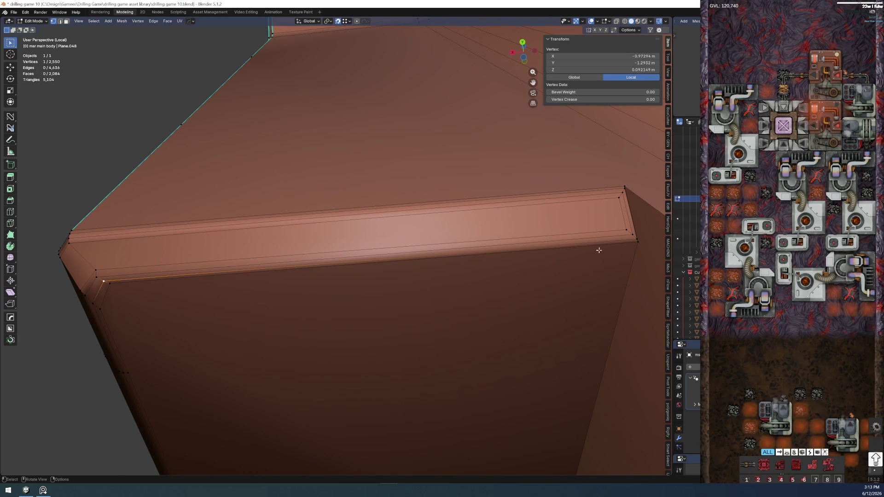
{"action": "key", "text": "z"}
{"action": "left_click", "coordinate": [129, 250]}
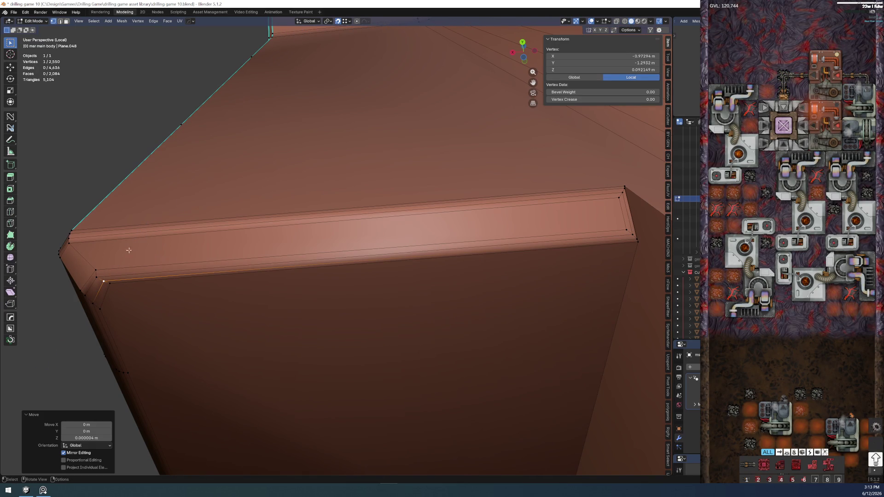
{"action": "left_click", "coordinate": [96, 276]}
{"action": "key", "text": "g"}
{"action": "key", "text": "z"}
{"action": "left_click", "coordinate": [631, 233]}
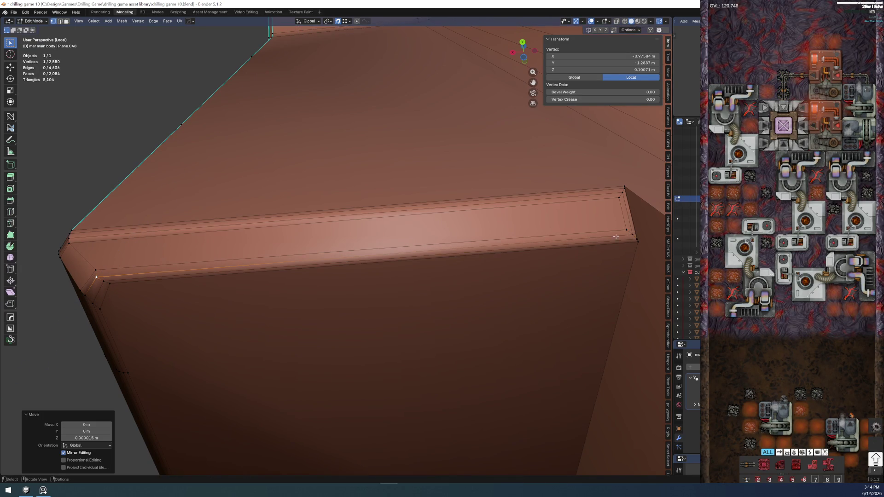
{"action": "key", "text": "g"}
{"action": "key", "text": "z"}
{"action": "left_click", "coordinate": [211, 254]}
Deselect the vertex and bring the other bevelled corner into view
{"action": "mouse_move", "coordinate": [212, 254]}
{"action": "middle_mouse_down"}
{"action": "mouse_move", "coordinate": [207, 226]}
{"action": "mouse_move", "coordinate": [286, 351]}
{"action": "mouse_move", "coordinate": [307, 264]}
{"action": "middle_mouse_up"}
{"action": "left_click", "coordinate": [312, 134]}
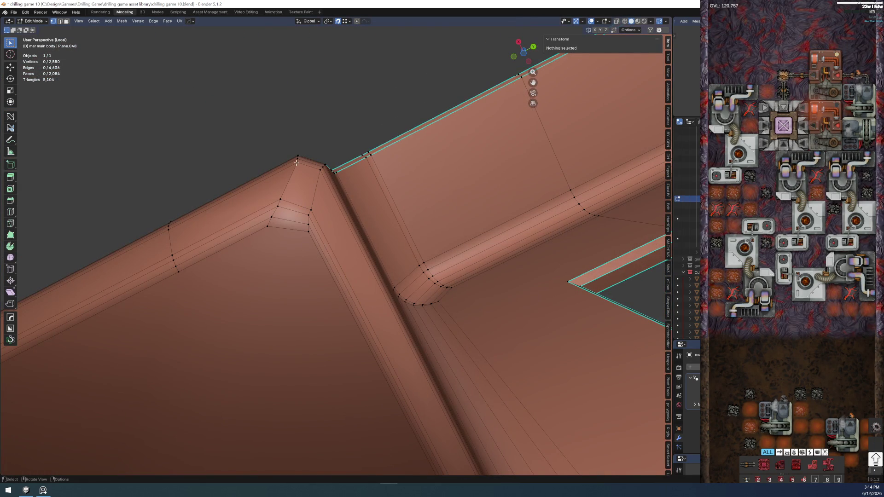
{"action": "middle_click_drag", "start_coordinate": [296, 162], "coordinate": [330, 177]}
{"action": "middle_click_drag", "start_coordinate": [225, 195], "coordinate": [299, 213]}
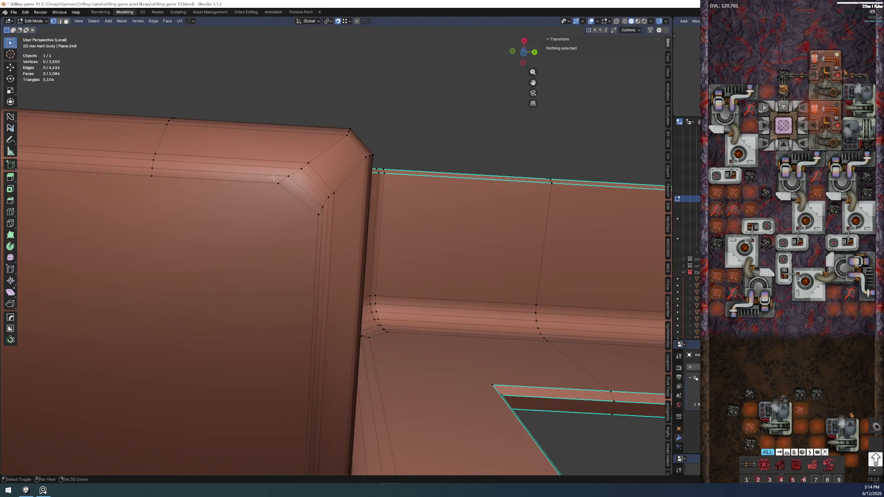
{"action": "scroll", "coordinate": [321, 218], "scroll_direction": "down", "scroll_amount": 6}
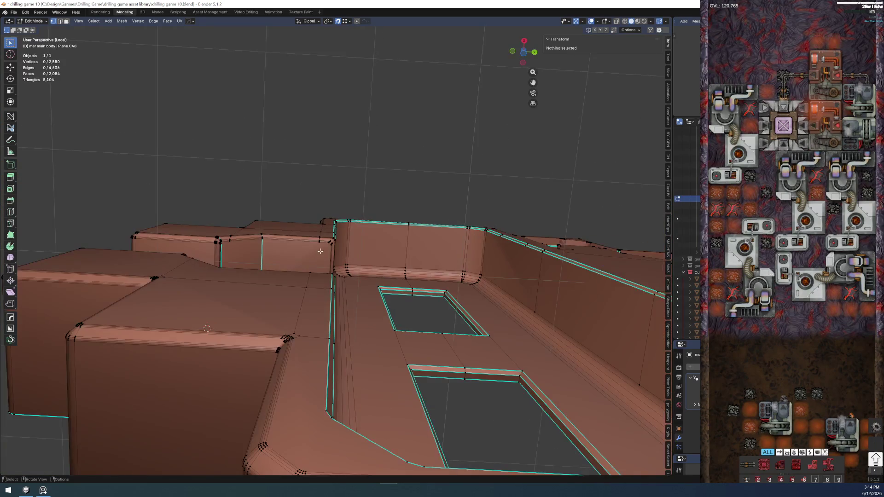
{"action": "scroll", "coordinate": [303, 256], "scroll_direction": "up", "scroll_amount": 6}
{"action": "scroll", "coordinate": [230, 229], "scroll_direction": "up", "scroll_amount": 5}
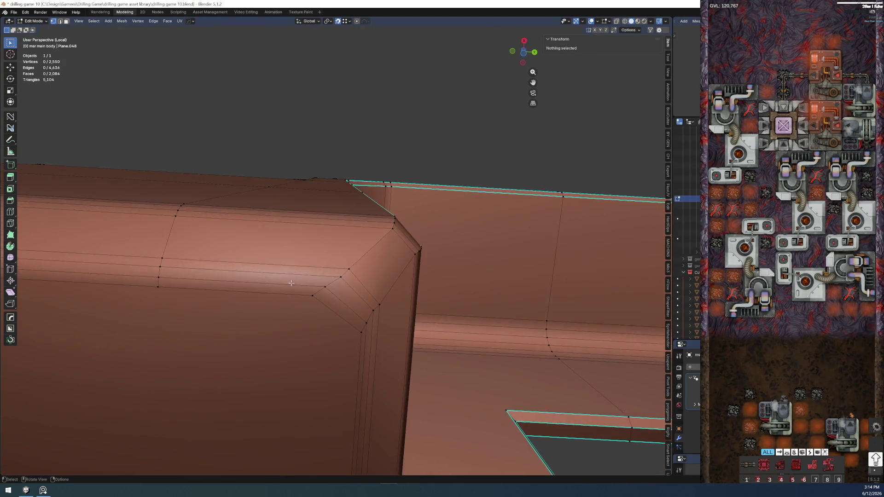
{"action": "scroll", "coordinate": [360, 344], "scroll_direction": "up", "scroll_amount": 4}
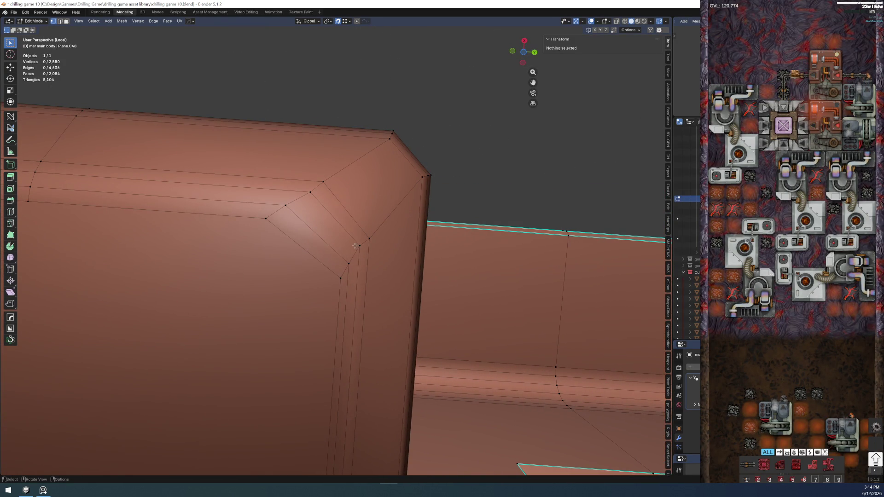
Vertex-slide the misplaced bevel vertex and another bevel-loop vertex along their edges
{"action": "left_click", "coordinate": [355, 246]}
{"action": "key", "text": "shift+v"}
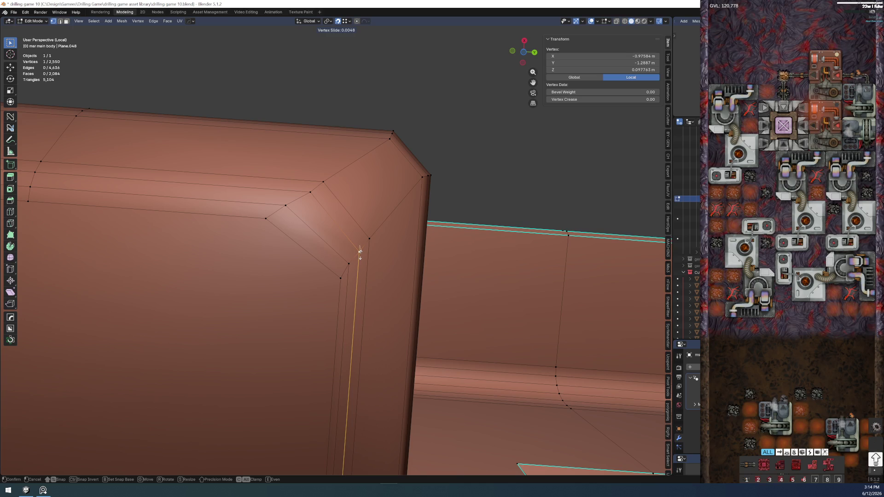
{"action": "left_click", "coordinate": [359, 254]}
{"action": "key", "text": "g"}
{"action": "key", "text": "g"}
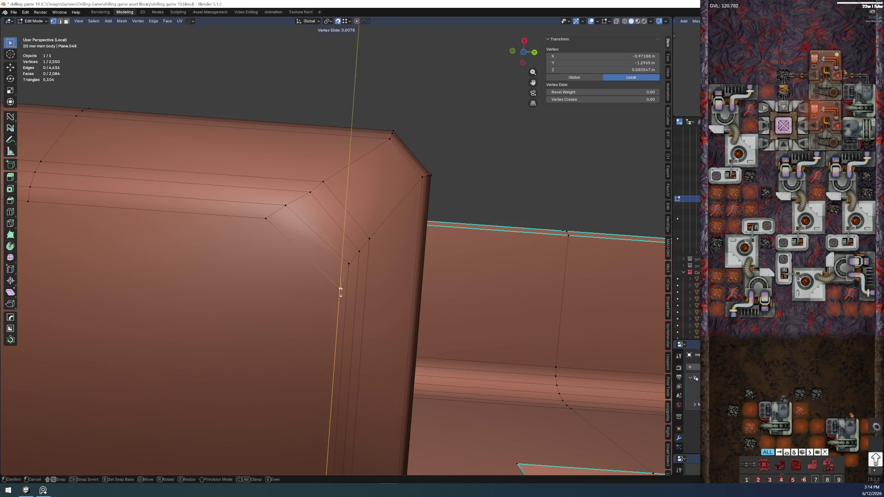
{"action": "left_click", "coordinate": [339, 276]}
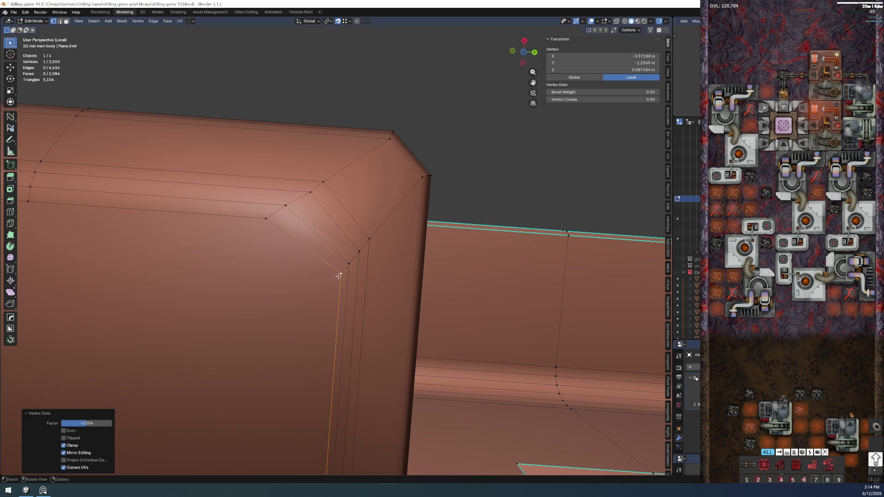
{"action": "left_click", "coordinate": [308, 192]}
{"action": "key", "text": "shift+v"}
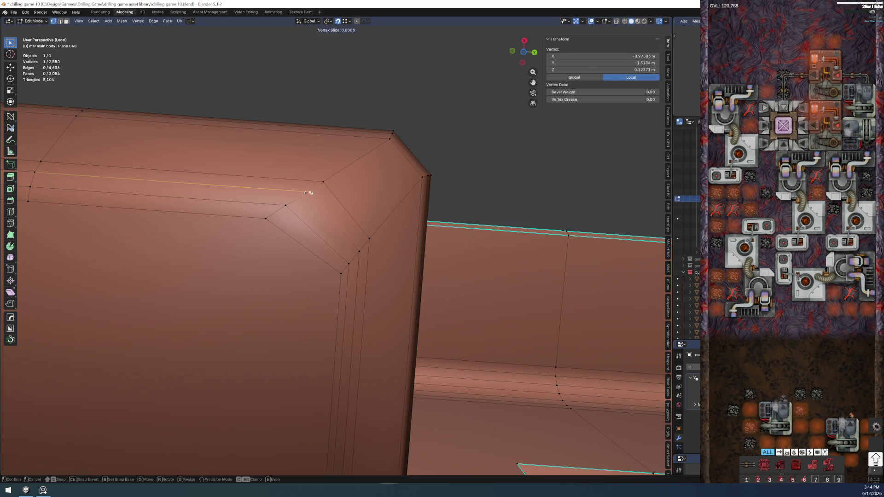
{"action": "left_click", "coordinate": [307, 193]}
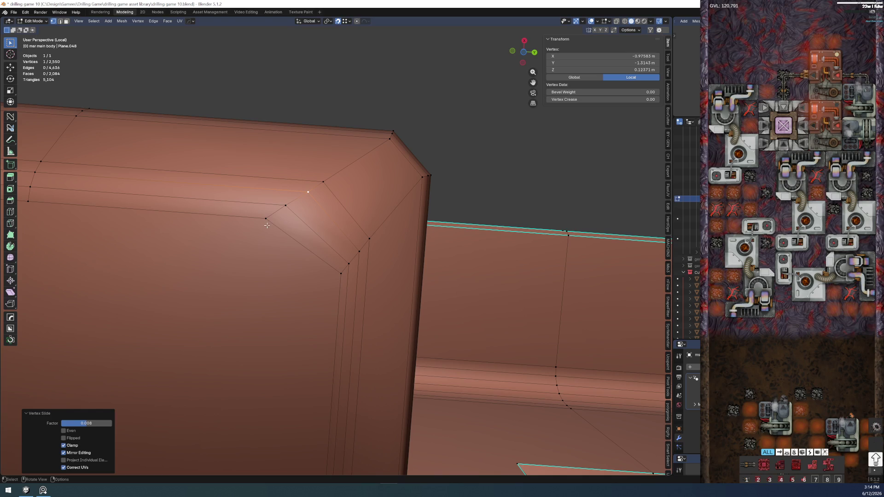
Cancel an unwanted slide, deselect all, and check the corner from the right side
{"action": "left_click", "coordinate": [285, 206]}
{"action": "key", "text": "shift+v"}
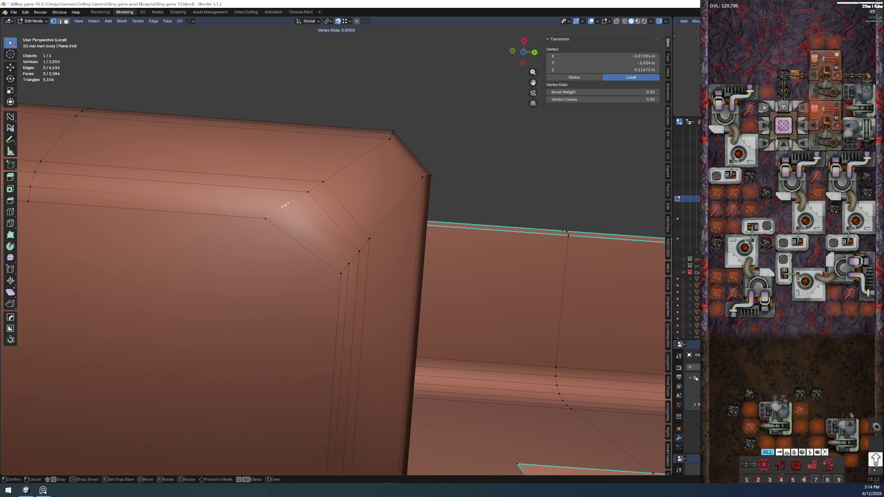
{"action": "right_click", "coordinate": [282, 207]}
{"action": "key", "text": "alt+a"}
{"action": "mouse_move", "coordinate": [282, 206]}
{"action": "middle_mouse_down"}
{"action": "mouse_move", "coordinate": [406, 199]}
{"action": "mouse_move", "coordinate": [412, 272]}
{"action": "mouse_move", "coordinate": [433, 249]}
{"action": "mouse_move", "coordinate": [407, 269]}
{"action": "middle_mouse_up"}
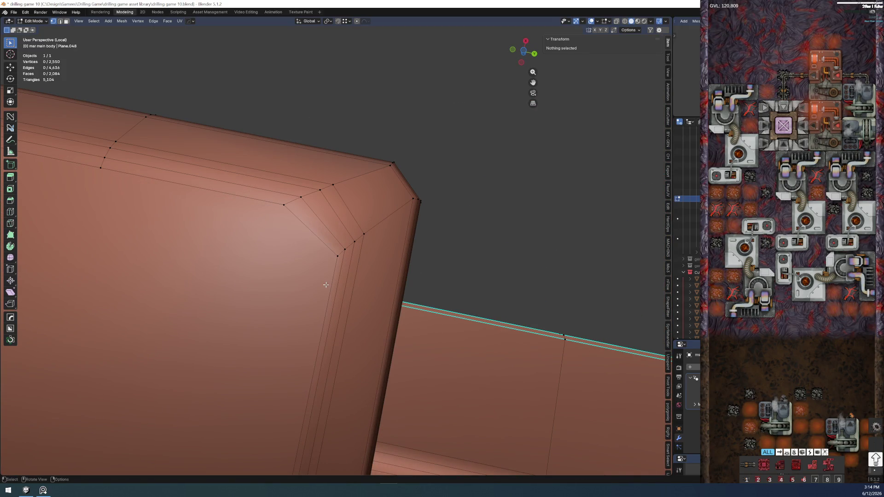
{"action": "key", "text": "KP_3"}
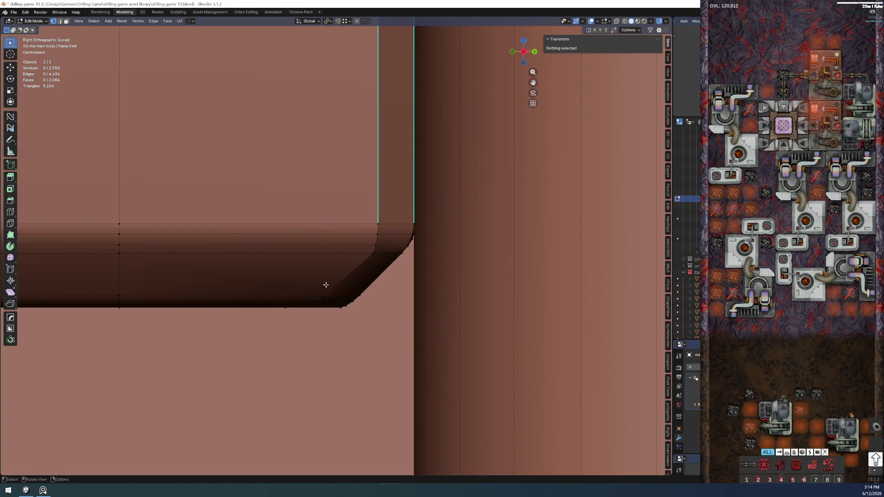
{"action": "mouse_move", "coordinate": [281, 305]}
{"action": "middle_mouse_down"}
{"action": "mouse_move", "coordinate": [276, 242]}
{"action": "mouse_move", "coordinate": [250, 230]}
{"action": "mouse_move", "coordinate": [256, 205]}
{"action": "mouse_move", "coordinate": [235, 172]}
{"action": "mouse_move", "coordinate": [243, 205]}
{"action": "mouse_move", "coordinate": [272, 195]}
{"action": "mouse_move", "coordinate": [364, 268]}
{"action": "middle_mouse_up"}
Slide the inner bevel-corner vertex along its edge to about Z 0.0915 m, then deselect
{"action": "left_click", "coordinate": [341, 258]}
{"action": "key", "text": "shift+v"}
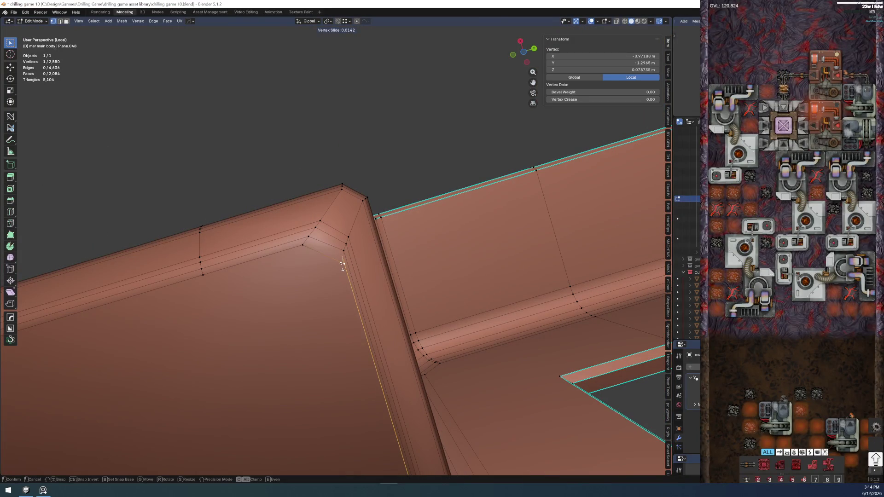
{"action": "left_click", "coordinate": [342, 259]}
{"action": "key", "text": "shift+v"}
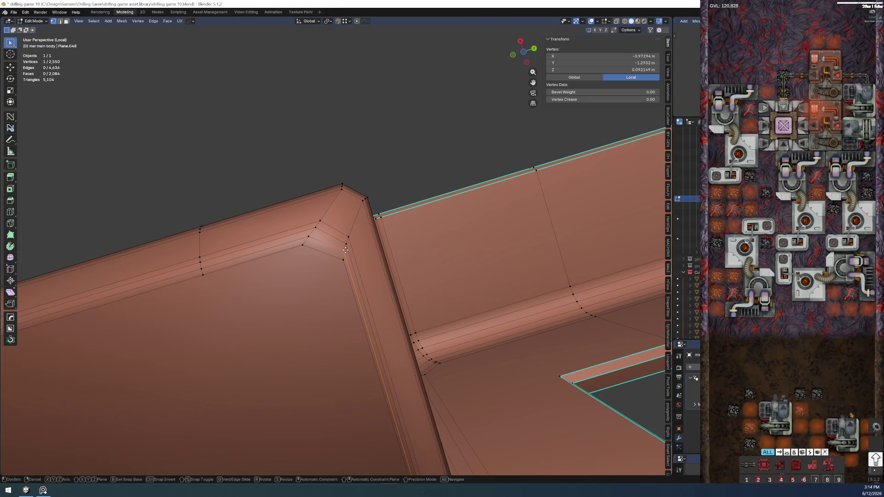
{"action": "left_click", "coordinate": [347, 238]}
{"action": "key", "text": "ctrl+z"}
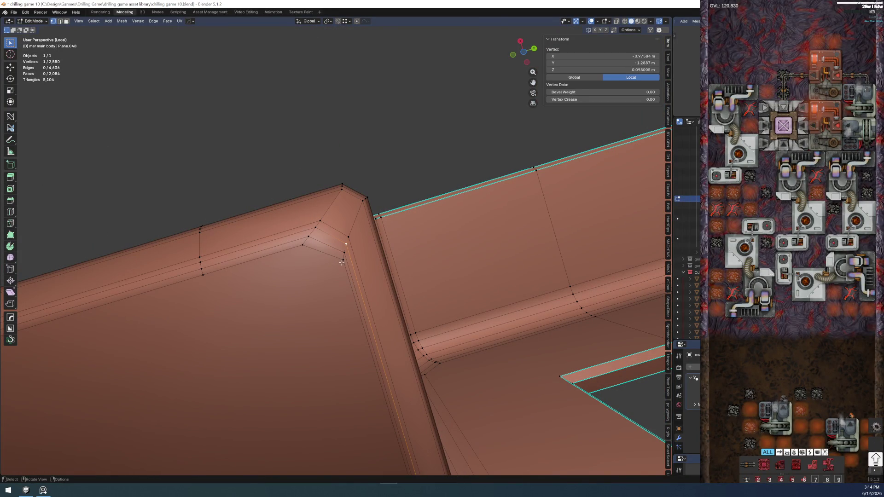
{"action": "key", "text": "shift+v"}
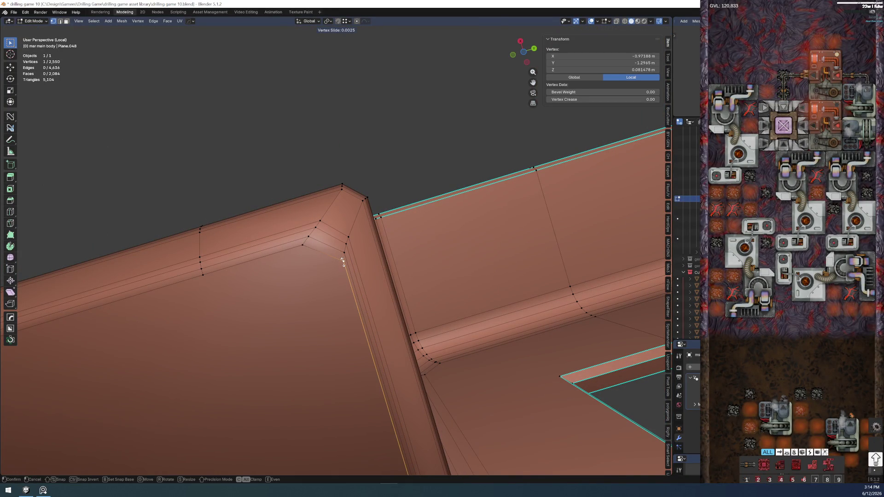
{"action": "left_click", "coordinate": [342, 260]}
{"action": "left_click", "coordinate": [333, 276]}
{"action": "mouse_move", "coordinate": [334, 276]}
{"action": "middle_mouse_down"}
{"action": "mouse_move", "coordinate": [324, 288]}
{"action": "mouse_move", "coordinate": [258, 262]}
{"action": "mouse_move", "coordinate": [353, 340]}
{"action": "mouse_move", "coordinate": [351, 322]}
{"action": "mouse_move", "coordinate": [307, 315]}
{"action": "middle_mouse_up"}
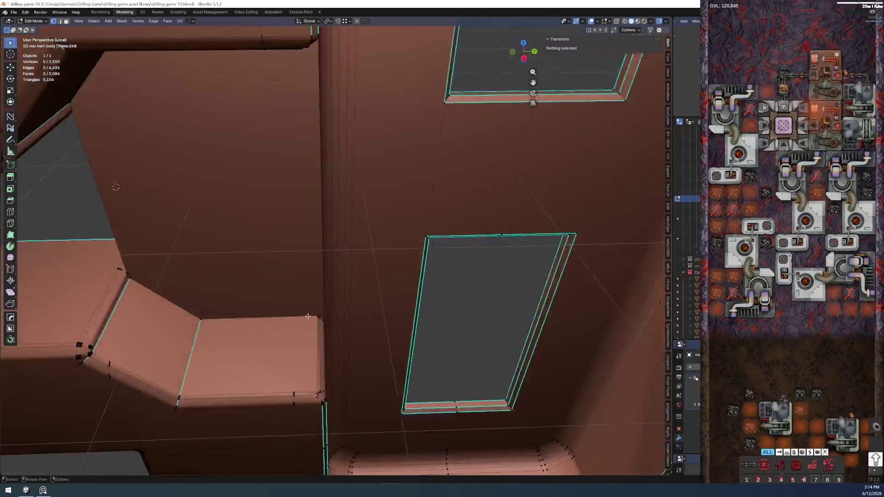
Move the edge at the notched corner into a cleaner position
{"action": "scroll", "coordinate": [307, 316], "scroll_direction": "up", "scroll_amount": 5}
{"action": "scroll", "coordinate": [302, 322], "scroll_direction": "up", "scroll_amount": 4}
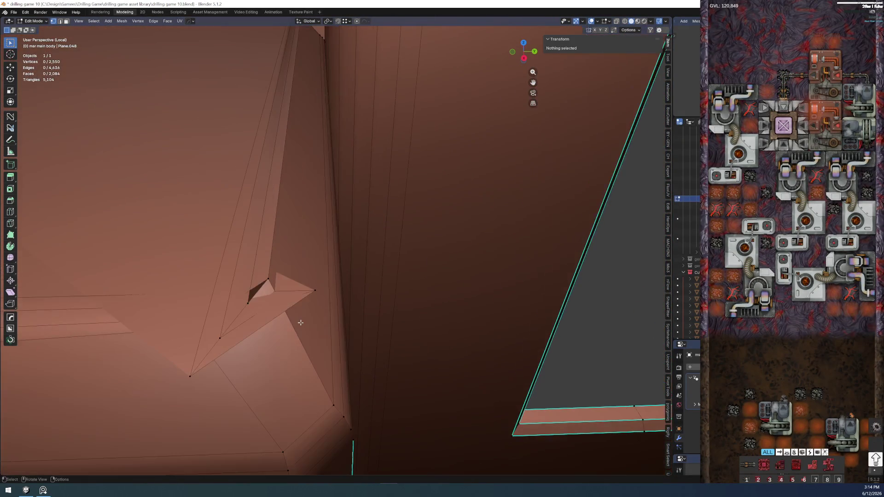
{"action": "scroll", "coordinate": [302, 325], "scroll_direction": "down", "scroll_amount": 3}
{"action": "left_click", "coordinate": [308, 280]}
{"action": "middle_click_drag", "start_coordinate": [308, 279], "coordinate": [400, 387]}
{"action": "key", "text": "g"}
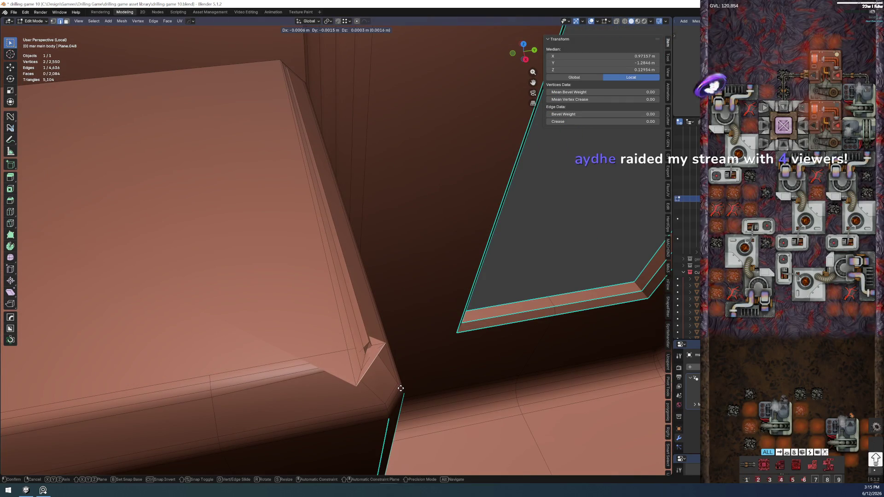
{"action": "left_click", "coordinate": [402, 395]}
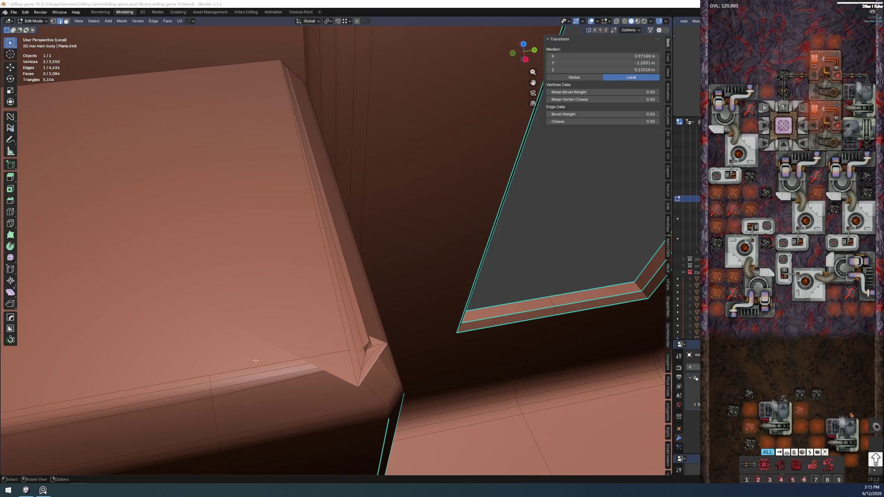
Select the ledge edge run up to the corner and straighten it with MESHmachine Unf*ck
{"action": "left_click", "coordinate": [349, 381]}
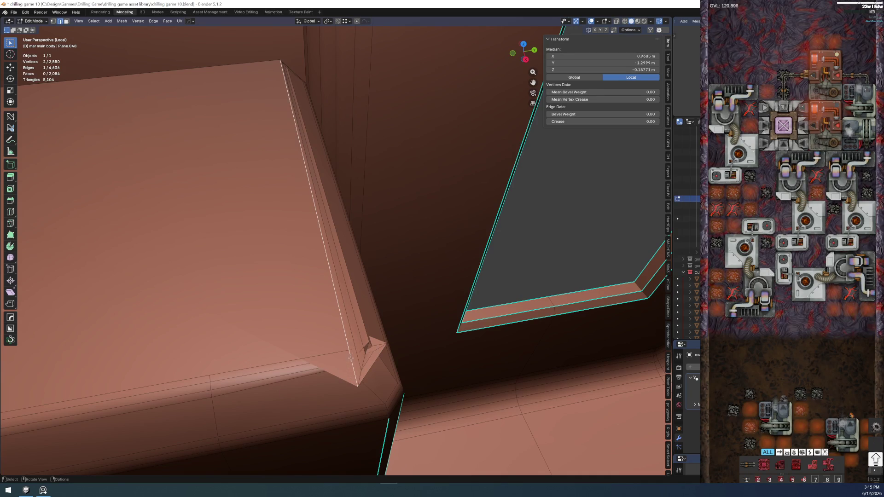
{"action": "left_click", "coordinate": [324, 353], "text": "ctrl"}
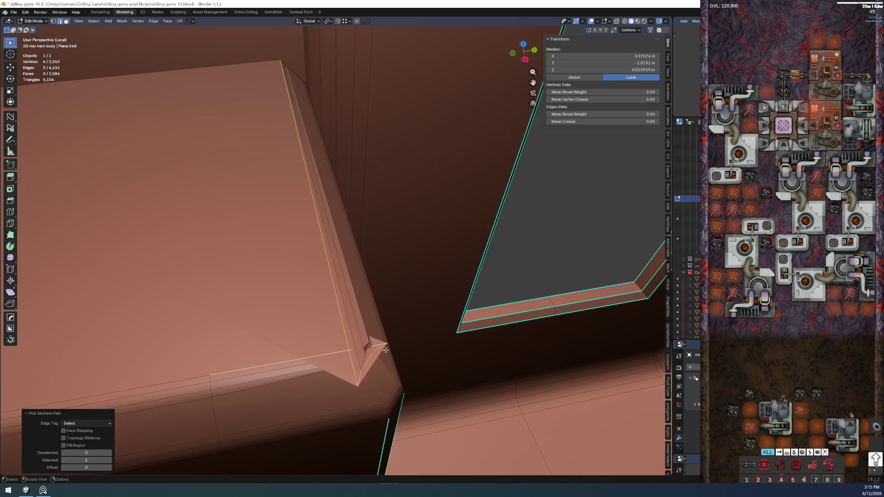
{"action": "right_click", "coordinate": [399, 371]}
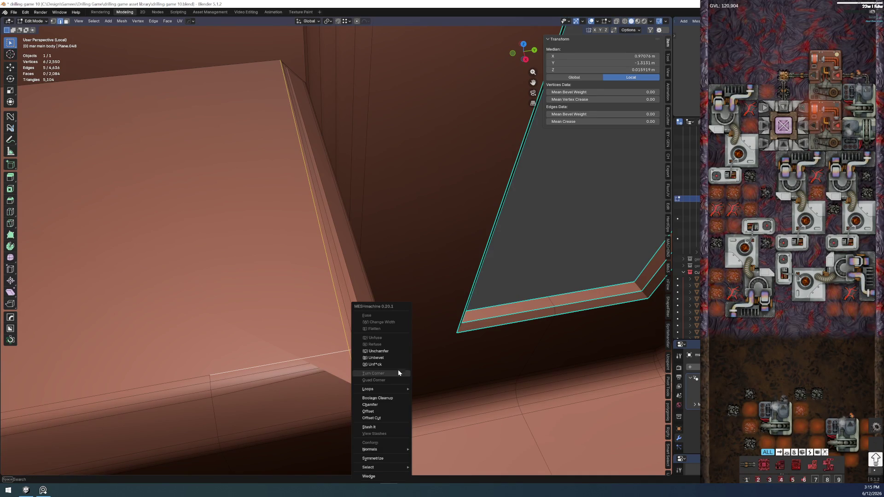
{"action": "left_click", "coordinate": [393, 365]}
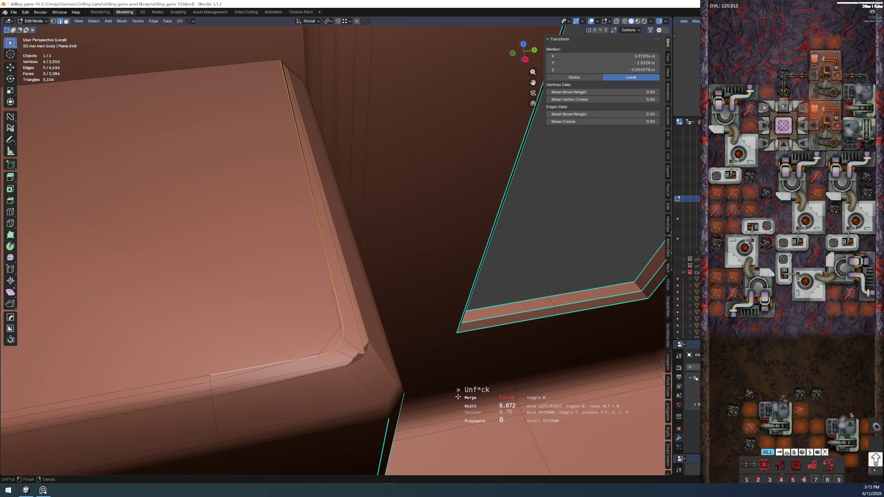
{"action": "left_click", "coordinate": [275, 369]}
Pick the shortest corner edge path and apply Unf*ck again with width 0.00281 and tension 0.70
{"action": "left_click", "coordinate": [236, 373]}
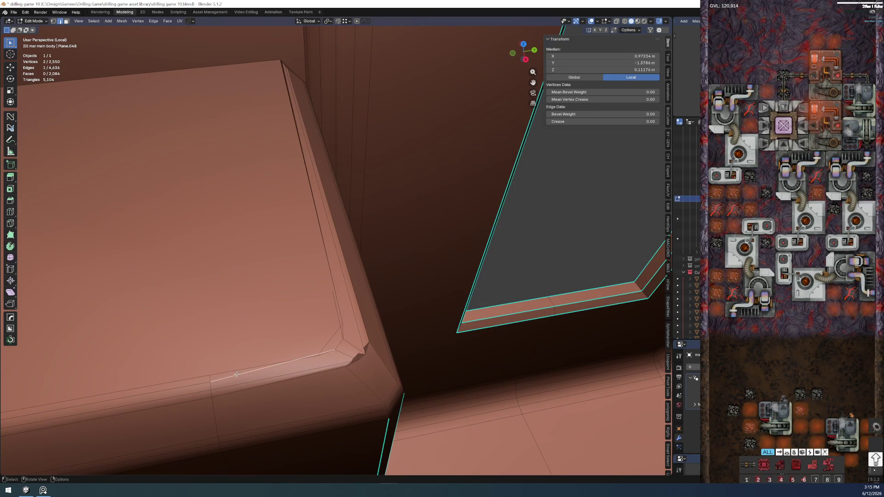
{"action": "mouse_move", "coordinate": [340, 330]}
{"action": "middle_mouse_down"}
{"action": "mouse_move", "coordinate": [296, 274]}
{"action": "mouse_move", "coordinate": [347, 93]}
{"action": "middle_mouse_up"}
{"action": "left_click", "coordinate": [349, 74], "text": "ctrl"}
{"action": "mouse_move", "coordinate": [296, 200]}
{"action": "middle_mouse_down"}
{"action": "mouse_move", "coordinate": [300, 279]}
{"action": "mouse_move", "coordinate": [316, 309]}
{"action": "mouse_move", "coordinate": [332, 309]}
{"action": "middle_mouse_up"}
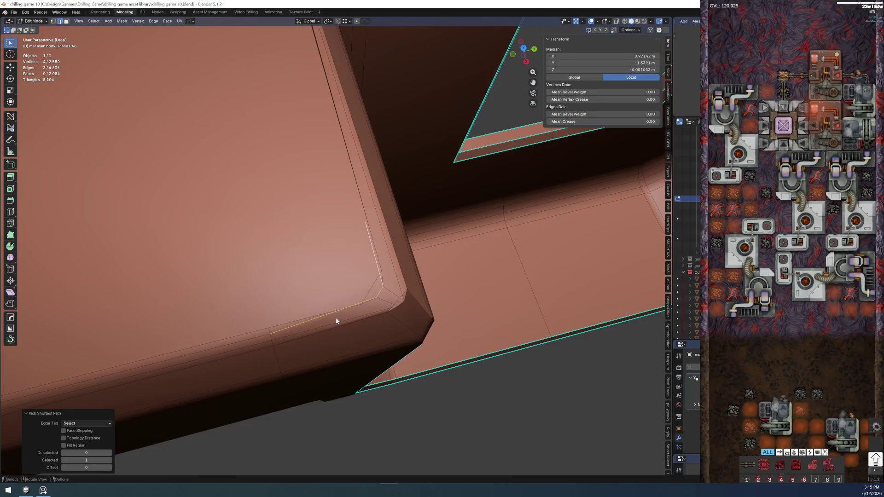
{"action": "right_click", "coordinate": [333, 309]}
{"action": "left_click", "coordinate": [344, 314]}
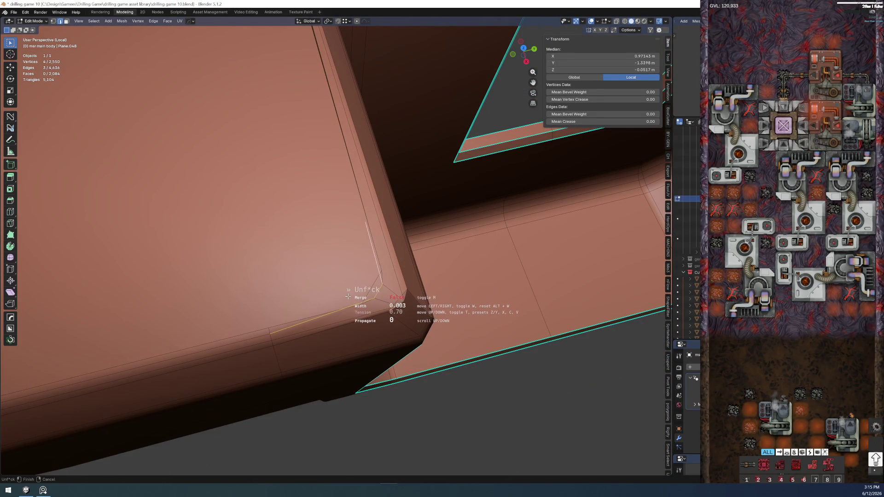
{"action": "left_click", "coordinate": [354, 298]}
{"action": "middle_click_drag", "start_coordinate": [353, 304], "coordinate": [359, 322]}
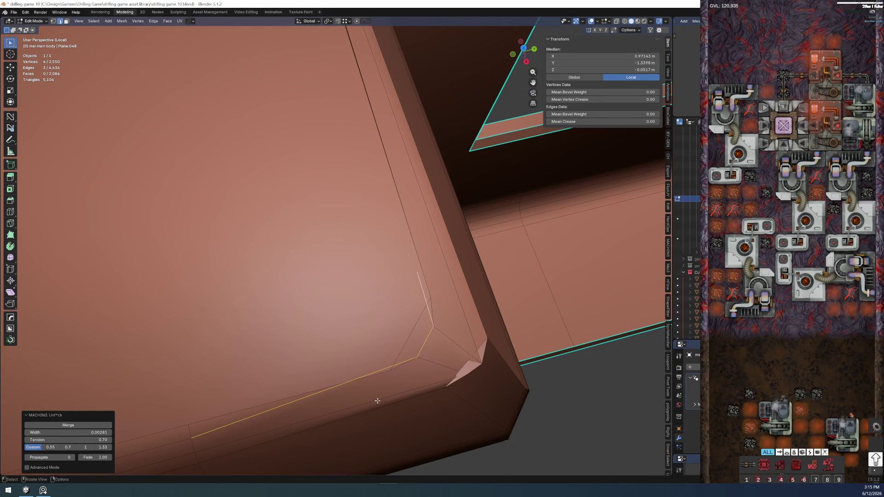
{"action": "left_click", "coordinate": [422, 365]}
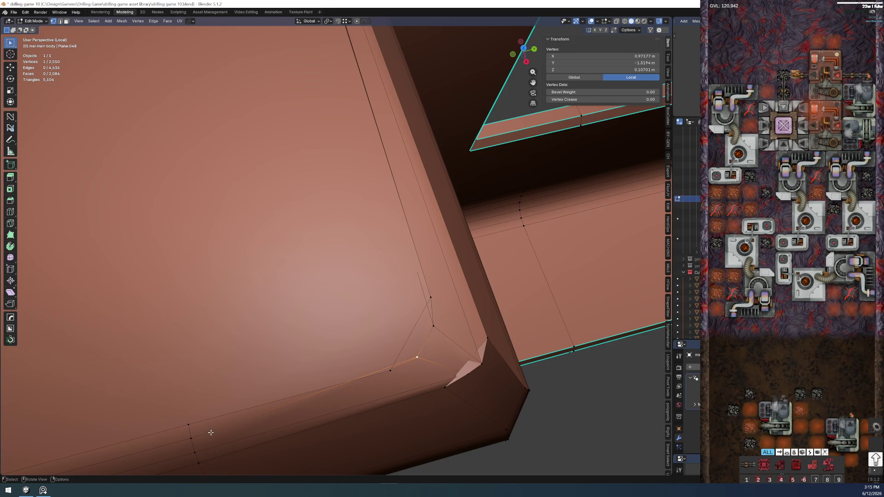
Try shifting the corner vertex along X and then Y, and undo the move
{"action": "key", "text": "g"}
{"action": "key", "text": "y"}
{"action": "key", "text": "x"}
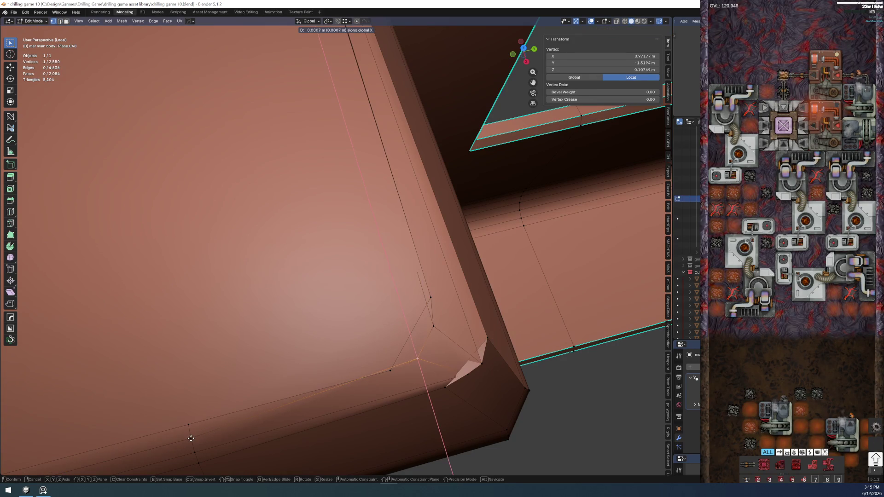
{"action": "key", "text": "Escape"}
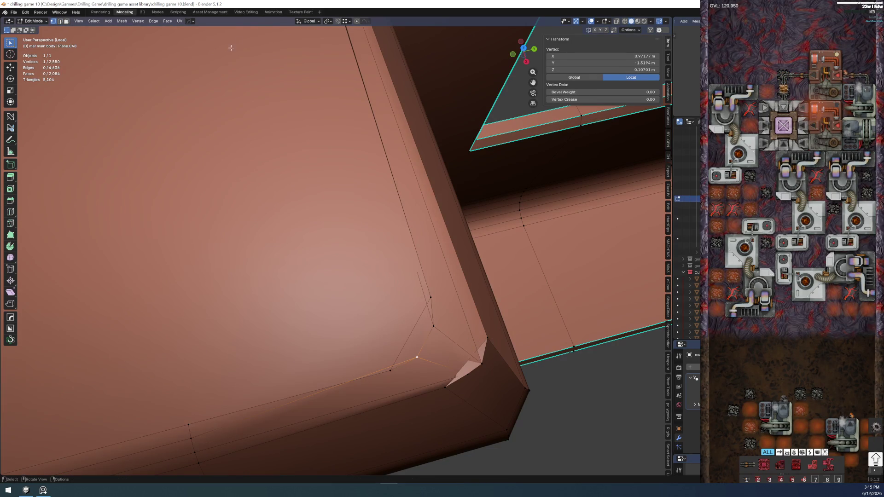
{"action": "key", "text": "g"}
{"action": "key", "text": "y"}
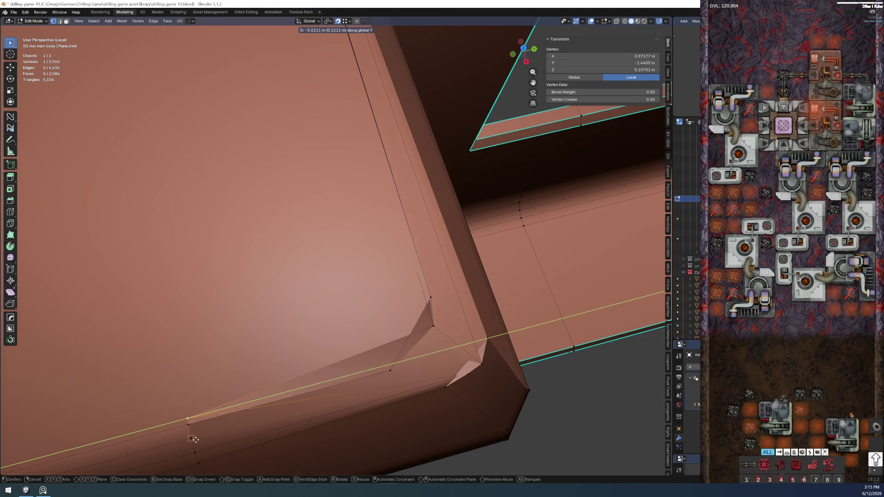
{"action": "left_click", "coordinate": [352, 362]}
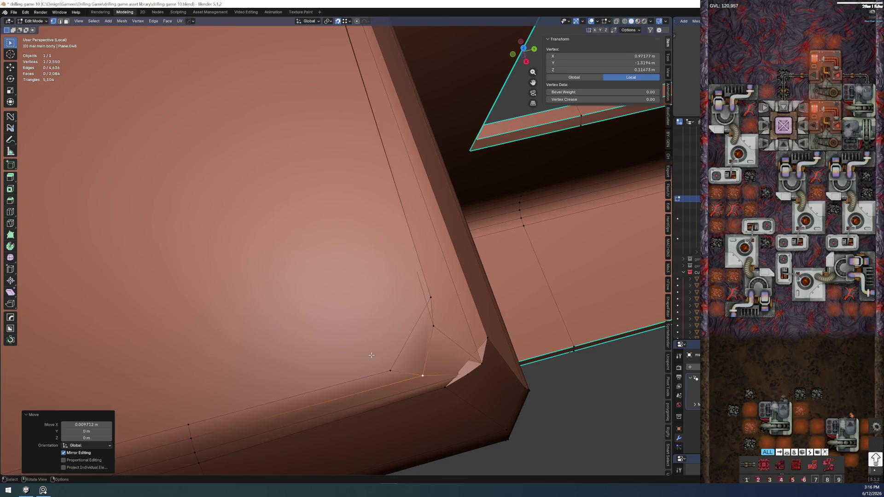
{"action": "key", "text": "ctrl+z"}
Shift the corner vertex slightly along Y, then reposition it freely
{"action": "middle_click_drag", "start_coordinate": [441, 335], "coordinate": [338, 154]}
{"action": "key", "text": "g"}
{"action": "key", "text": "y"}
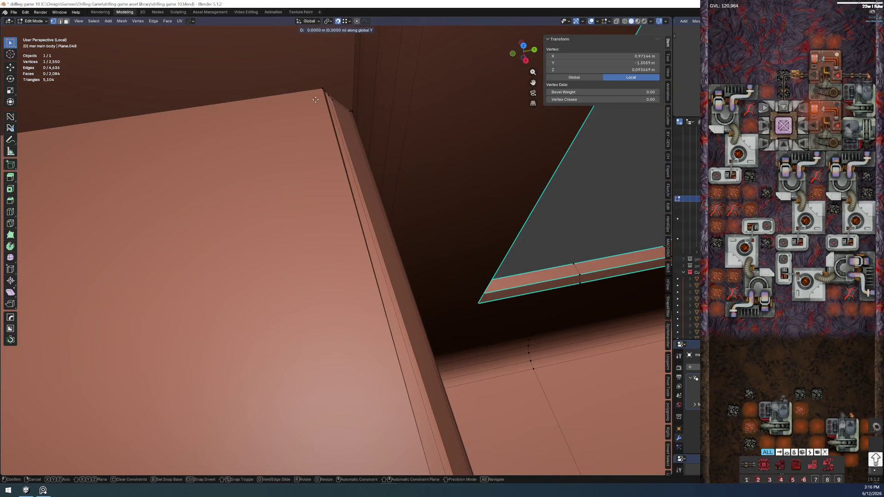
{"action": "left_click", "coordinate": [325, 91]}
{"action": "mouse_move", "coordinate": [326, 92]}
{"action": "middle_mouse_down"}
{"action": "mouse_move", "coordinate": [310, 270]}
{"action": "mouse_move", "coordinate": [288, 328]}
{"action": "mouse_move", "coordinate": [335, 267]}
{"action": "middle_mouse_up"}
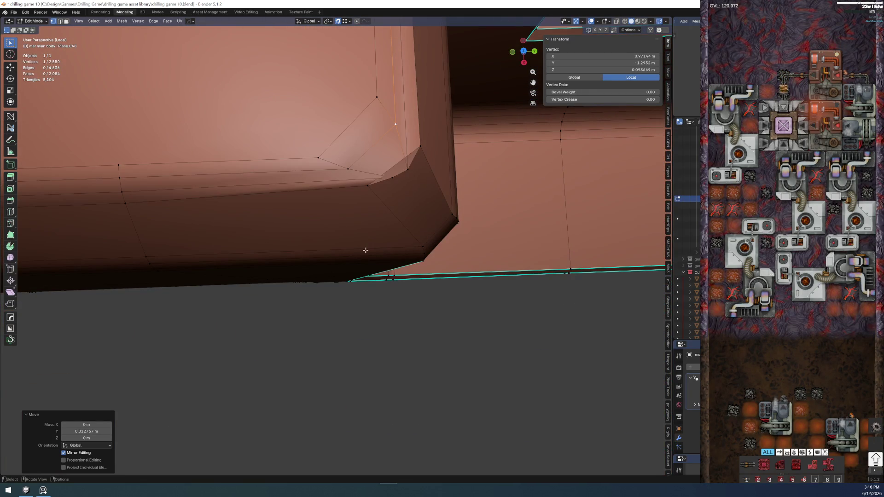
{"action": "key", "text": "g"}
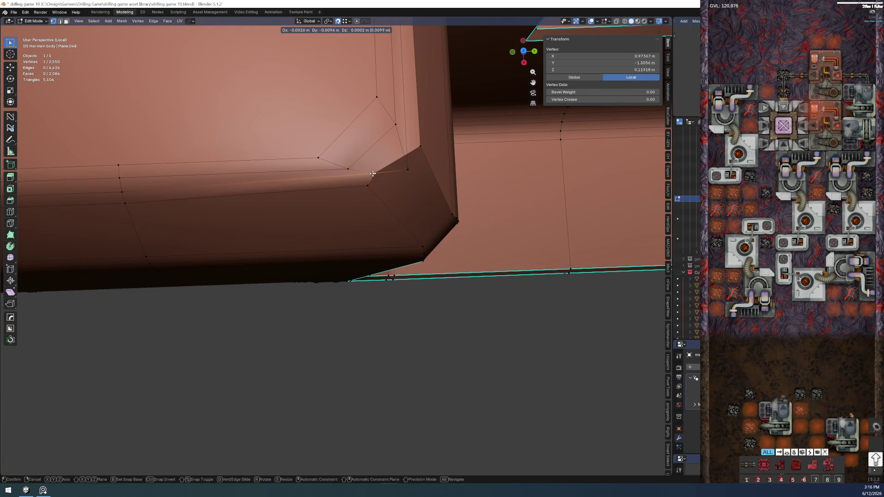
{"action": "left_click", "coordinate": [368, 185]}
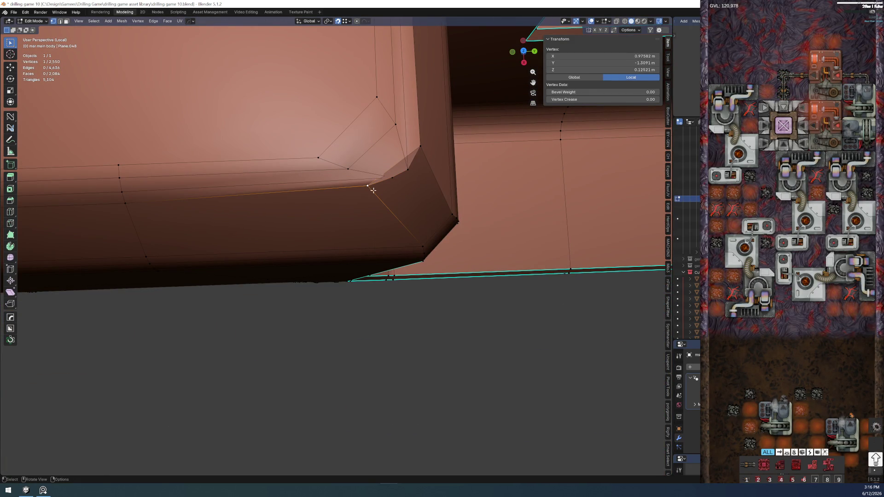
Shift the vertex slightly along the X axis
{"action": "key", "text": "g"}
{"action": "key", "text": "x"}
{"action": "left_click", "coordinate": [129, 202]}
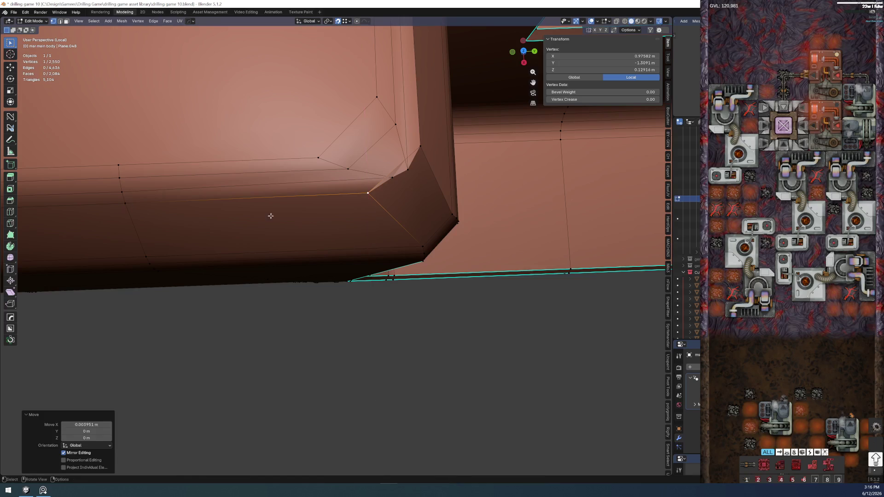
{"action": "middle_click_drag", "start_coordinate": [195, 209], "coordinate": [312, 285]}
Shift another corner vertex slightly along the Y axis
{"action": "left_click", "coordinate": [365, 328]}
{"action": "middle_click_drag", "start_coordinate": [365, 328], "coordinate": [299, 266]}
{"action": "key", "text": "g"}
{"action": "key", "text": "y"}
{"action": "left_click", "coordinate": [322, 331]}
{"action": "mouse_move", "coordinate": [322, 331]}
{"action": "middle_mouse_down"}
{"action": "mouse_move", "coordinate": [312, 260]}
{"action": "mouse_move", "coordinate": [296, 280]}
{"action": "mouse_move", "coordinate": [327, 334]}
{"action": "mouse_move", "coordinate": [327, 249]}
{"action": "mouse_move", "coordinate": [352, 318]}
{"action": "middle_mouse_up"}
Reposition another top-corner vertex, then shift the corner-tip vertex slightly along X
{"action": "left_click", "coordinate": [341, 315]}
{"action": "mouse_move", "coordinate": [358, 380]}
{"action": "middle_mouse_down"}
{"action": "mouse_move", "coordinate": [337, 131]}
{"action": "mouse_move", "coordinate": [347, 246]}
{"action": "mouse_move", "coordinate": [397, 152]}
{"action": "mouse_move", "coordinate": [422, 300]}
{"action": "middle_mouse_up"}
{"action": "key", "text": "g"}
{"action": "left_click", "coordinate": [337, 130]}
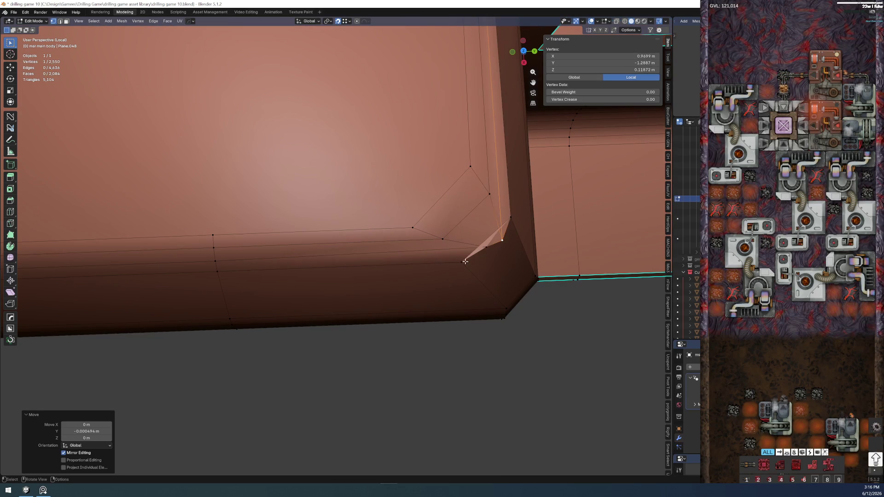
{"action": "left_click", "coordinate": [485, 249]}
{"action": "key", "text": "g"}
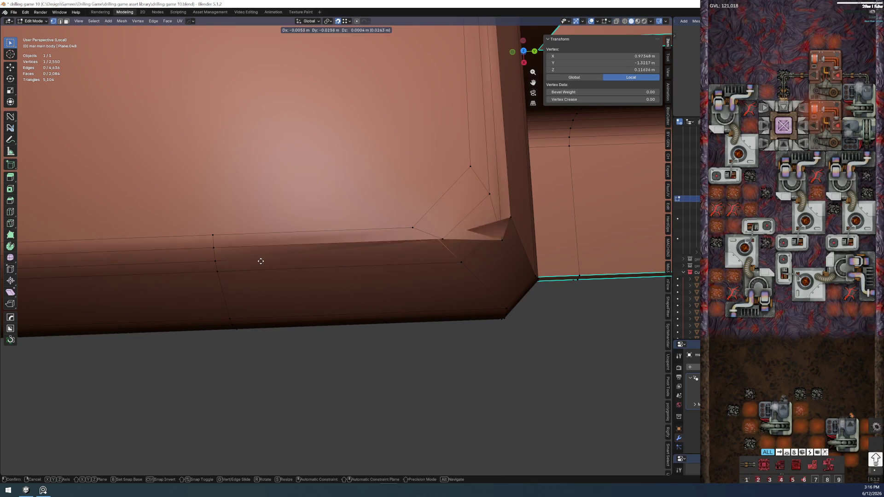
{"action": "key", "text": "x"}
{"action": "left_click", "coordinate": [216, 263]}
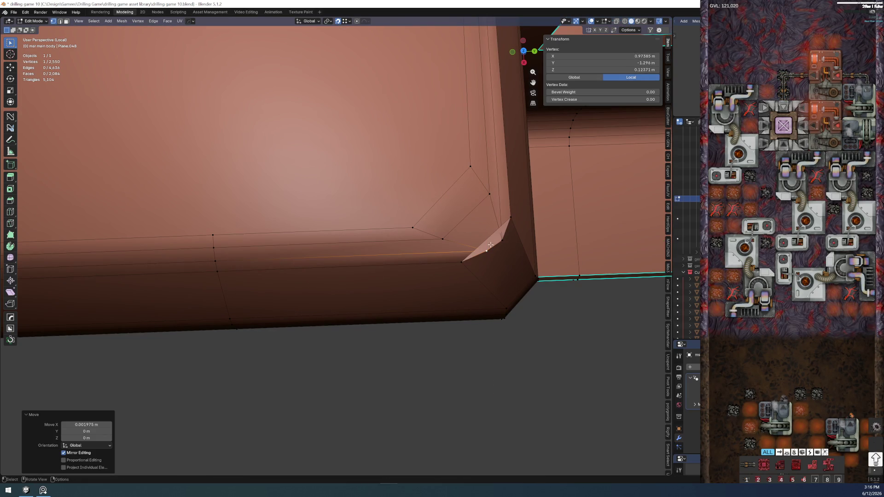
In edge mode, move the short diagonal corner edge while locking X, then Z
{"action": "key", "text": "2"}
{"action": "left_click", "coordinate": [494, 246]}
{"action": "key", "text": "g"}
{"action": "key", "text": "shift+x"}
{"action": "middle_click_drag", "start_coordinate": [475, 236], "coordinate": [479, 251], "text": "alt"}
{"action": "key", "text": "shift+z"}
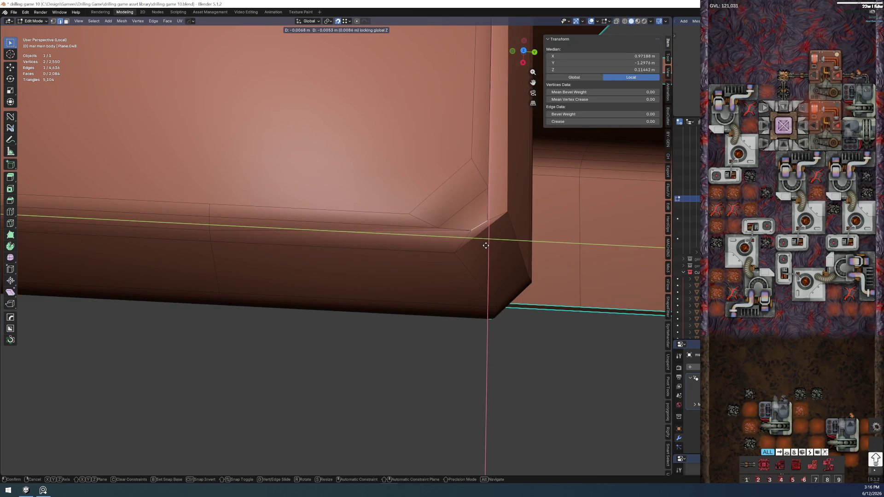
Place the diagonal corner edge, rotate it -12.4° and scale it to 1.152
{"action": "left_click", "coordinate": [486, 245]}
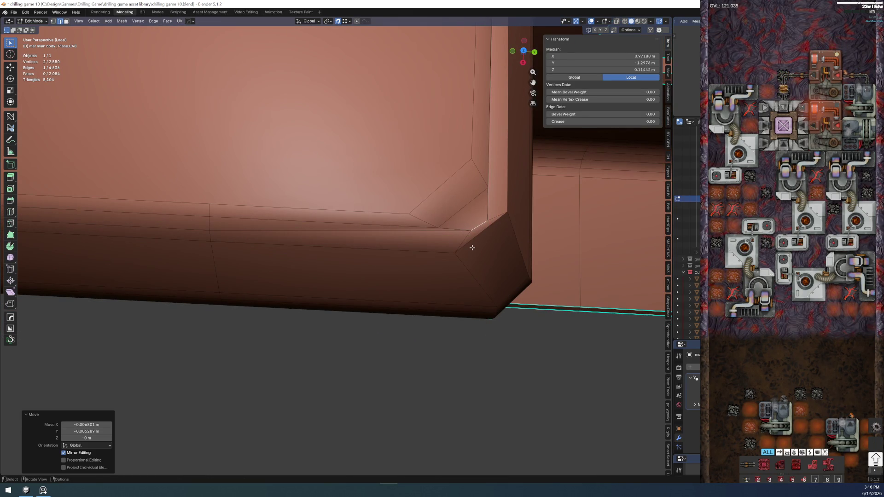
{"action": "middle_click_drag", "start_coordinate": [472, 247], "coordinate": [449, 305], "text": "shift"}
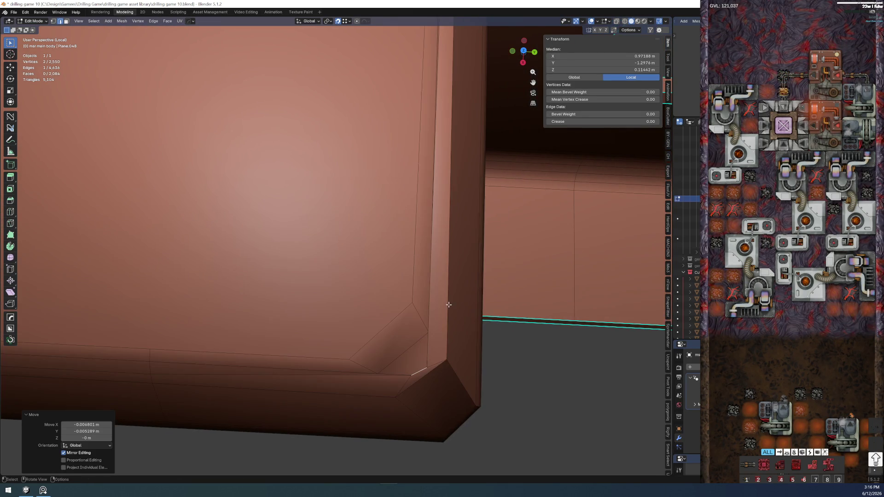
{"action": "key", "text": "r"}
{"action": "left_click", "coordinate": [460, 378]}
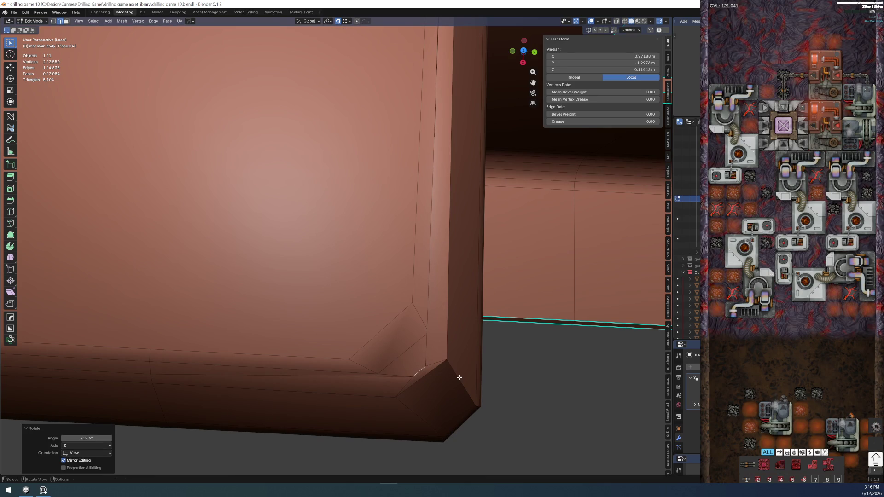
{"action": "key", "text": "s"}
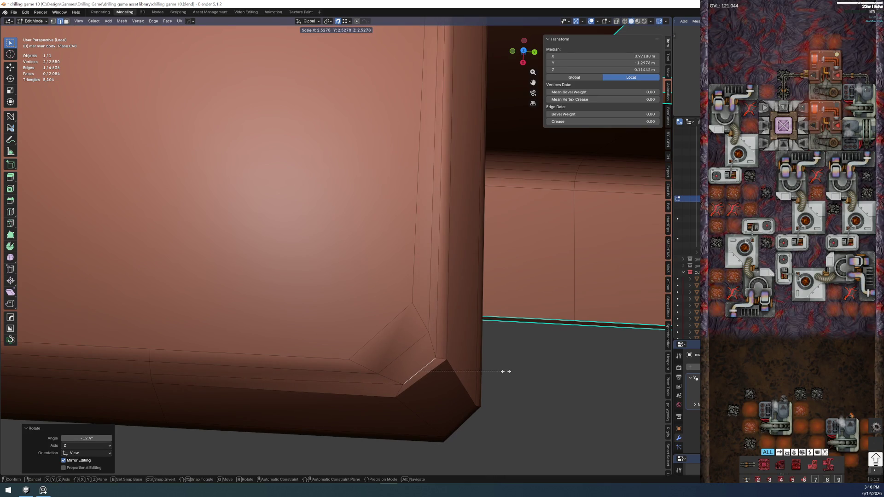
{"action": "left_click", "coordinate": [510, 371]}
{"action": "key", "text": "s"}
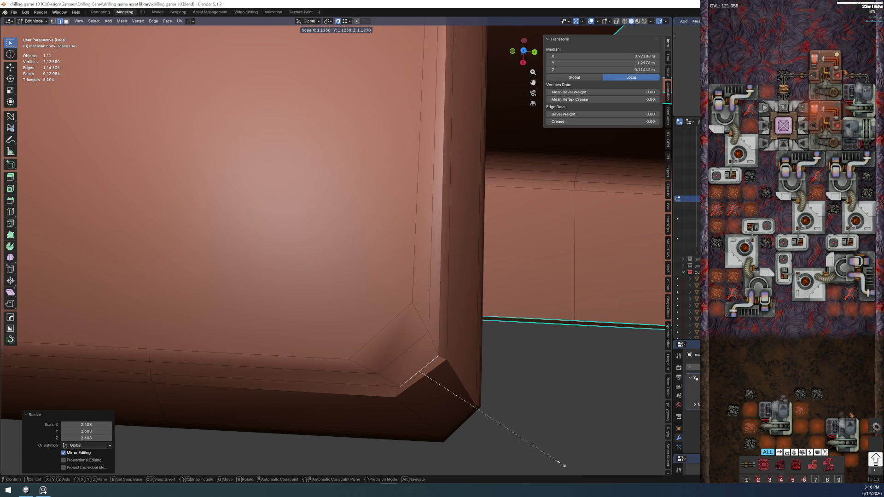
{"action": "left_click", "coordinate": [529, 469]}
{"action": "key", "text": "s"}
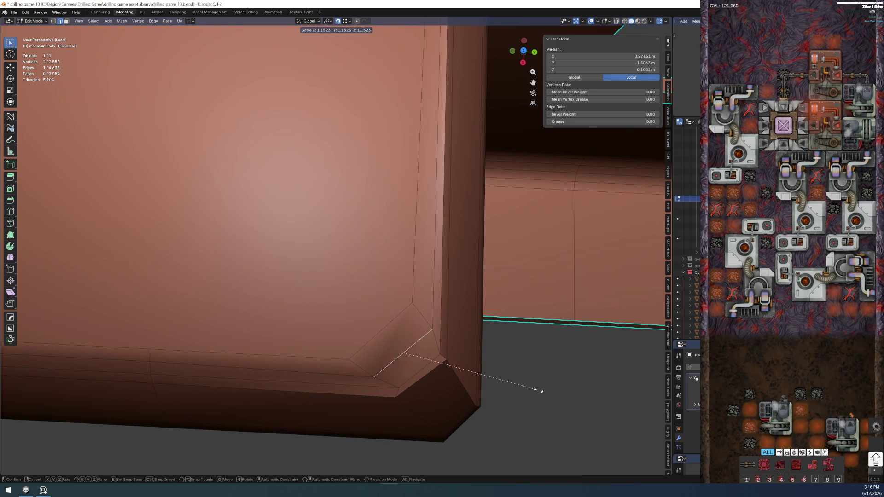
{"action": "left_click", "coordinate": [536, 388]}
{"action": "mouse_move", "coordinate": [426, 393]}
{"action": "middle_mouse_down"}
{"action": "mouse_move", "coordinate": [406, 345]}
{"action": "mouse_move", "coordinate": [422, 400]}
{"action": "mouse_move", "coordinate": [392, 332]}
{"action": "mouse_move", "coordinate": [350, 322]}
{"action": "mouse_move", "coordinate": [391, 299]}
{"action": "mouse_move", "coordinate": [414, 377]}
{"action": "mouse_move", "coordinate": [410, 322]}
{"action": "mouse_move", "coordinate": [391, 294]}
{"action": "mouse_move", "coordinate": [376, 314]}
{"action": "mouse_move", "coordinate": [250, 288]}
{"action": "middle_mouse_up"}
Nudge four upper-corner vertices along Z, lowering three and raising one slightly
{"action": "left_click", "coordinate": [249, 288]}
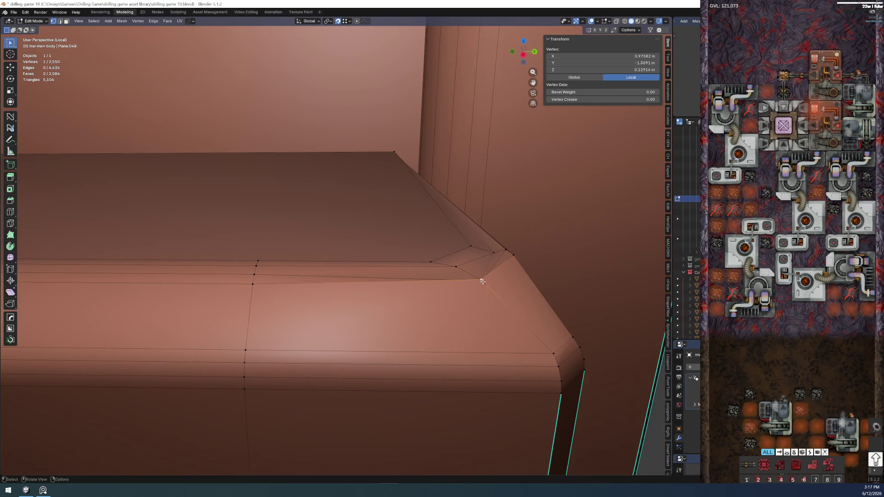
{"action": "key", "text": "g"}
{"action": "key", "text": "z"}
{"action": "left_click", "coordinate": [483, 264]}
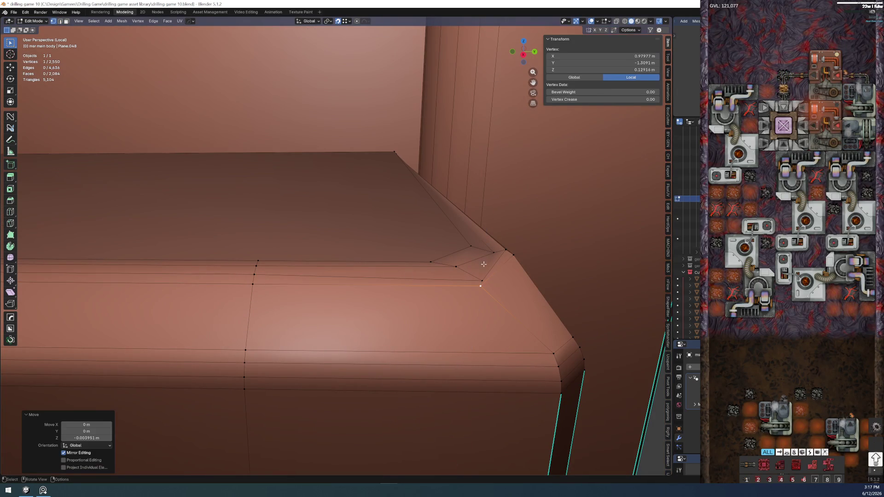
{"action": "left_click", "coordinate": [505, 258]}
{"action": "key", "text": "g"}
{"action": "key", "text": "z"}
{"action": "left_click", "coordinate": [253, 288]}
{"action": "left_click", "coordinate": [480, 284]}
{"action": "key", "text": "g"}
{"action": "key", "text": "z"}
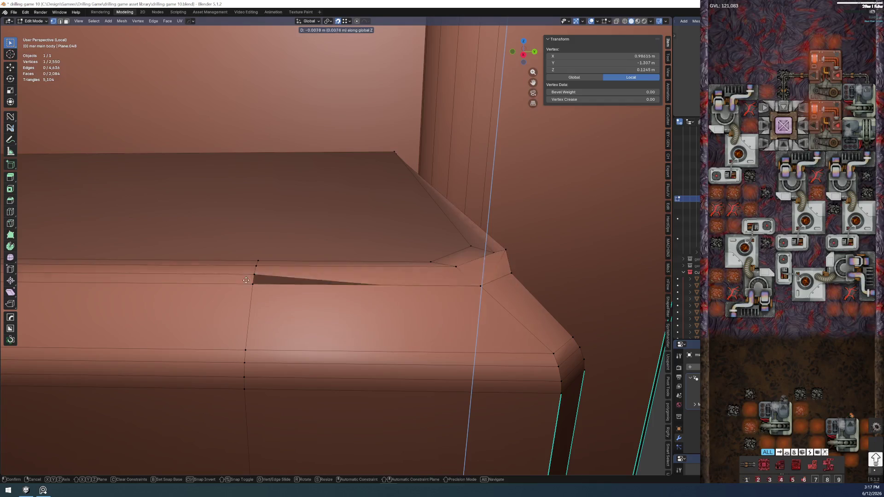
{"action": "left_click", "coordinate": [254, 273]}
{"action": "left_click", "coordinate": [509, 247]}
{"action": "key", "text": "g"}
{"action": "key", "text": "z"}
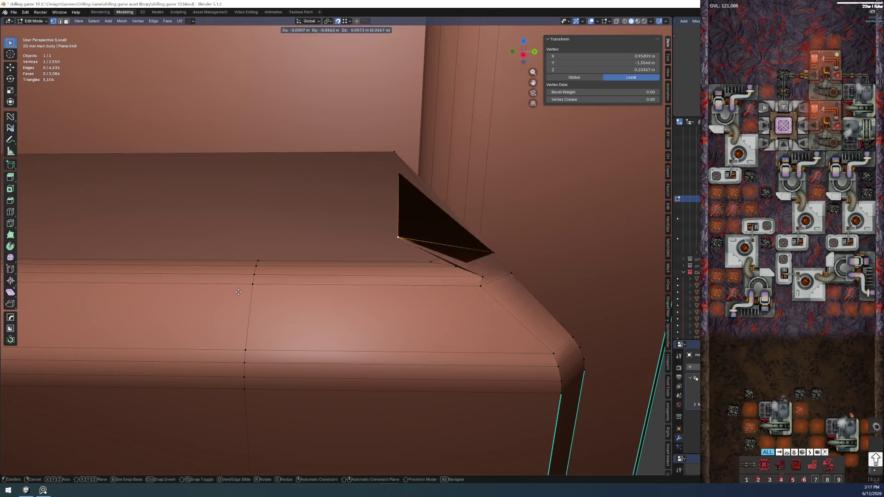
{"action": "left_click", "coordinate": [263, 271]}
Nudge four more bevel-corner vertices along Z, the last lowered about 0.0007 m
{"action": "left_click", "coordinate": [454, 264]}
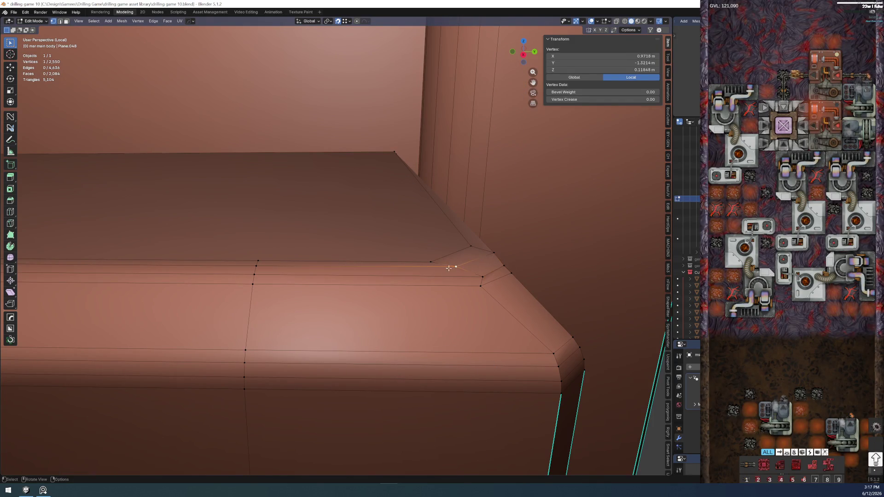
{"action": "key", "text": "g"}
{"action": "key", "text": "z"}
{"action": "left_click", "coordinate": [443, 263]}
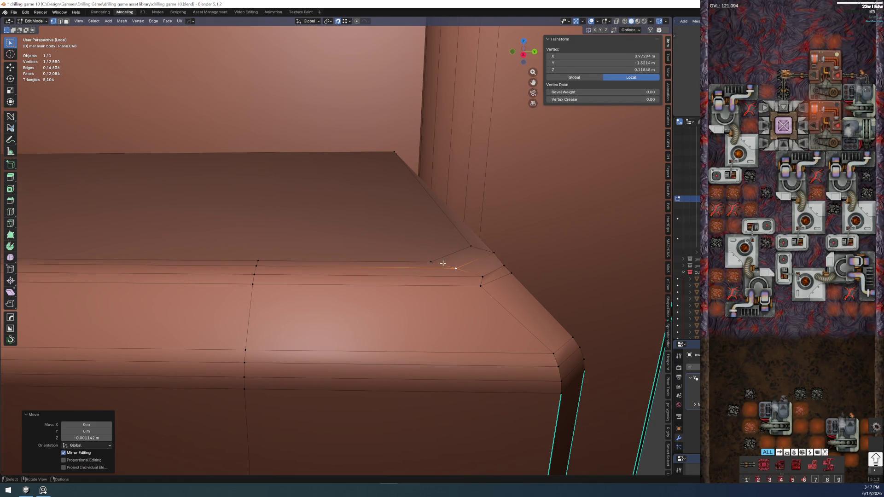
{"action": "left_click", "coordinate": [491, 251]}
{"action": "key", "text": "g"}
{"action": "key", "text": "z"}
{"action": "left_click", "coordinate": [407, 251]}
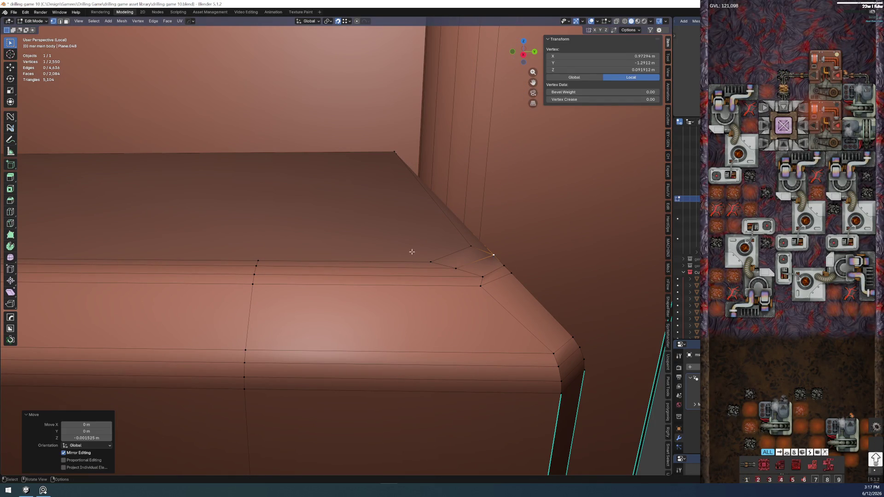
{"action": "left_click", "coordinate": [430, 261]}
{"action": "key", "text": "g"}
{"action": "key", "text": "z"}
{"action": "left_click", "coordinate": [428, 260]}
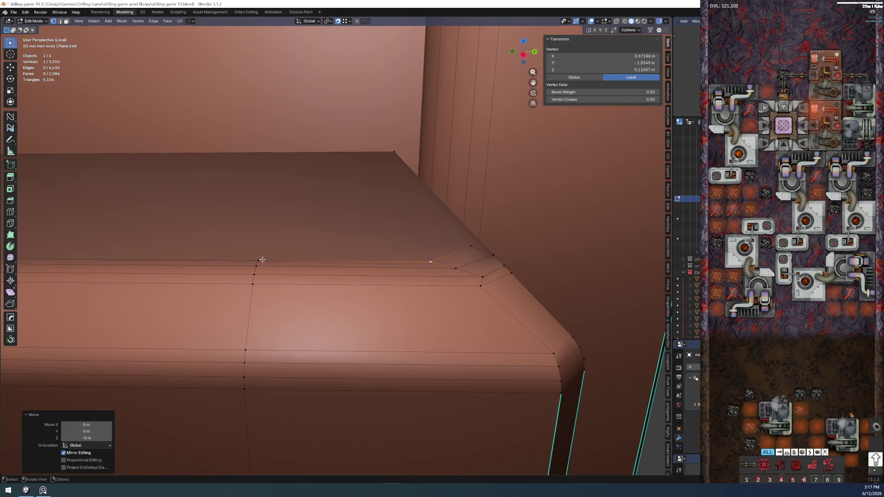
{"action": "left_click", "coordinate": [460, 244]}
{"action": "key", "text": "g"}
{"action": "key", "text": "z"}
{"action": "left_click", "coordinate": [461, 245]}
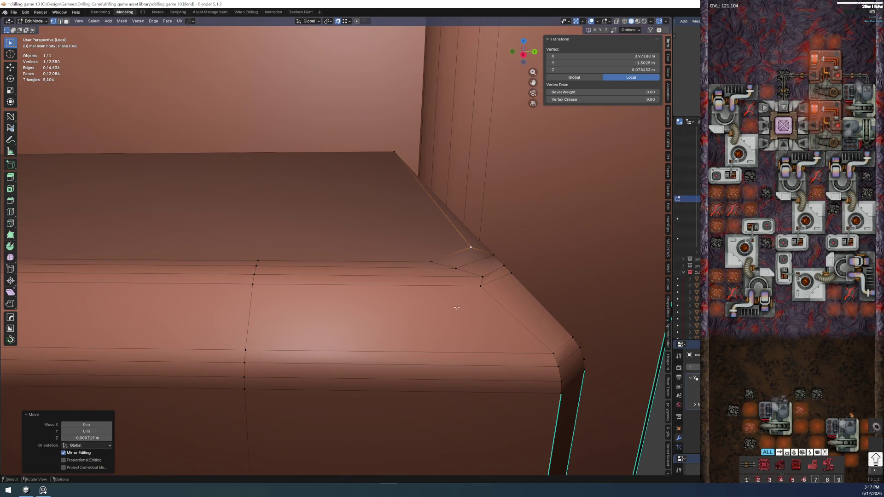
{"action": "middle_click_drag", "start_coordinate": [460, 245], "coordinate": [422, 310]}
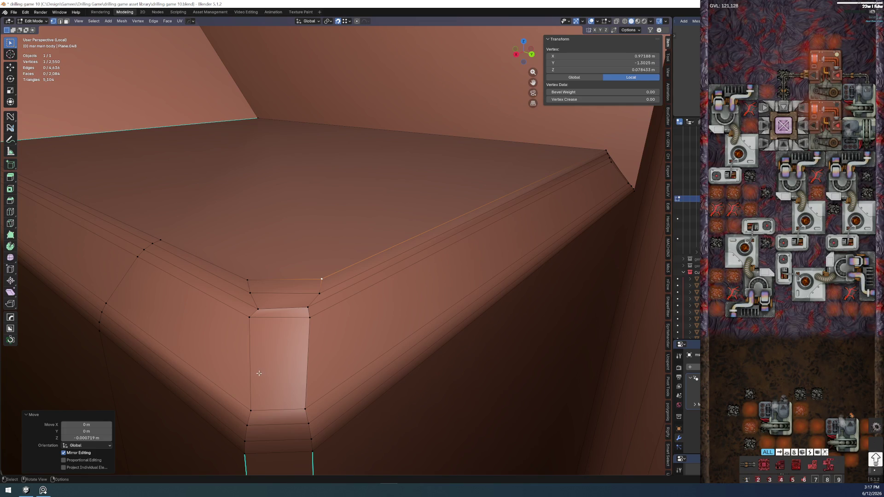
Vertex-slide the first inner-corner vertices along their edges by small amounts
{"action": "middle_click_drag", "start_coordinate": [274, 363], "coordinate": [313, 306], "text": "shift"}
{"action": "key", "text": "shift+v"}
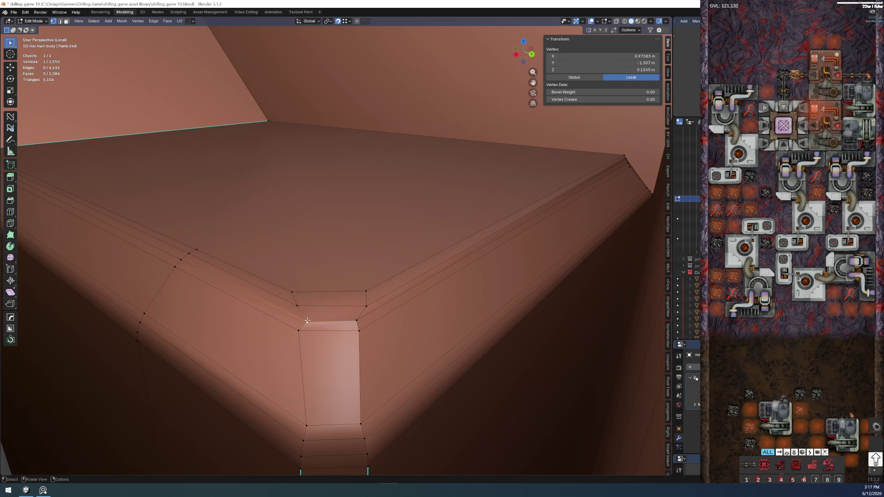
{"action": "left_click", "coordinate": [299, 318]}
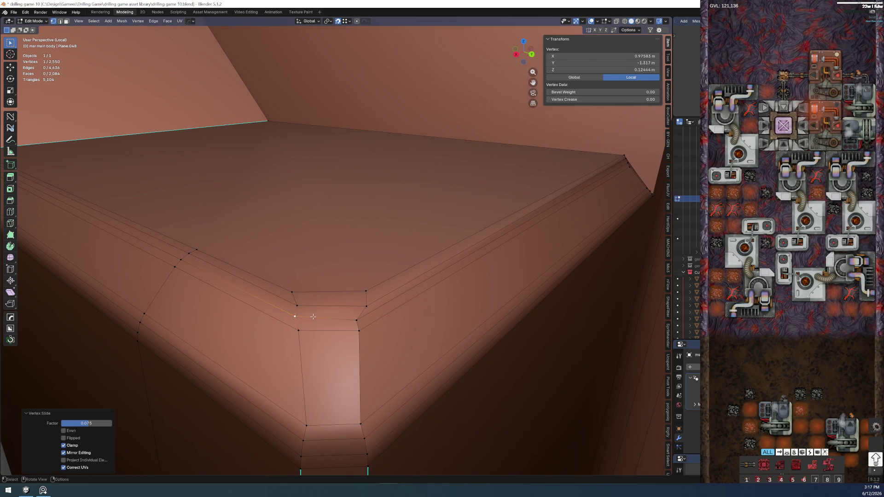
{"action": "key", "text": "shift+v"}
{"action": "left_click", "coordinate": [362, 317]}
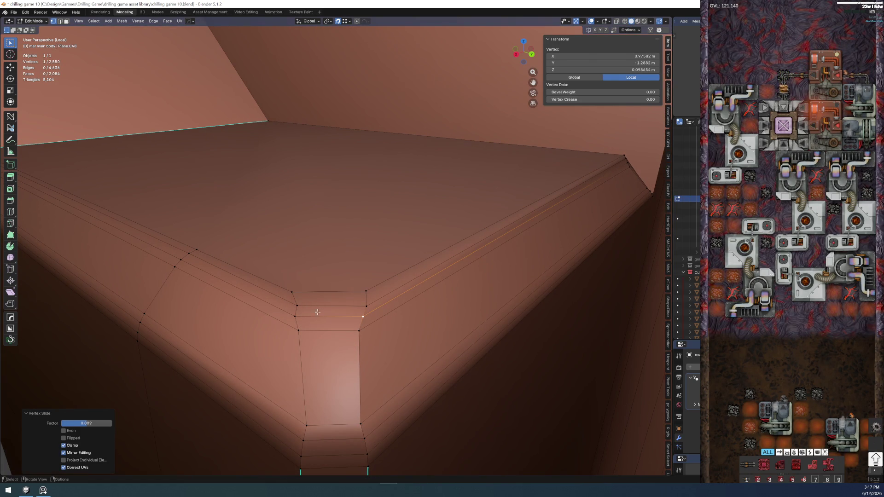
{"action": "key", "text": "shift+v"}
{"action": "left_click", "coordinate": [295, 303]}
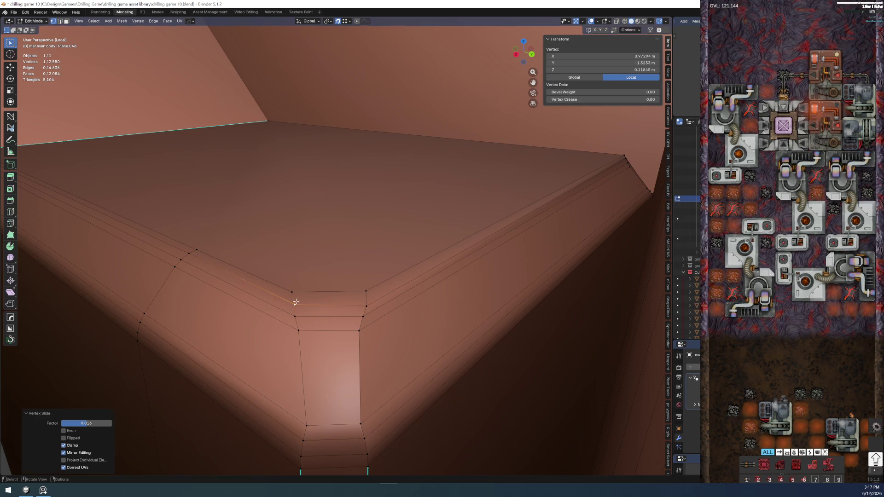
{"action": "key", "text": "shift+v"}
{"action": "left_click", "coordinate": [365, 305]}
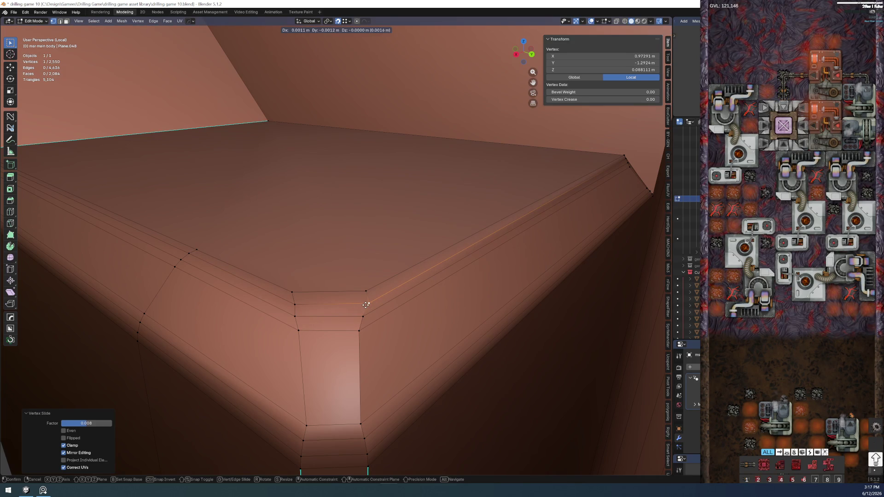
Slide another corner vertex along its edge, redoing a bad slide, then deselect everything
{"action": "key", "text": "shift+v"}
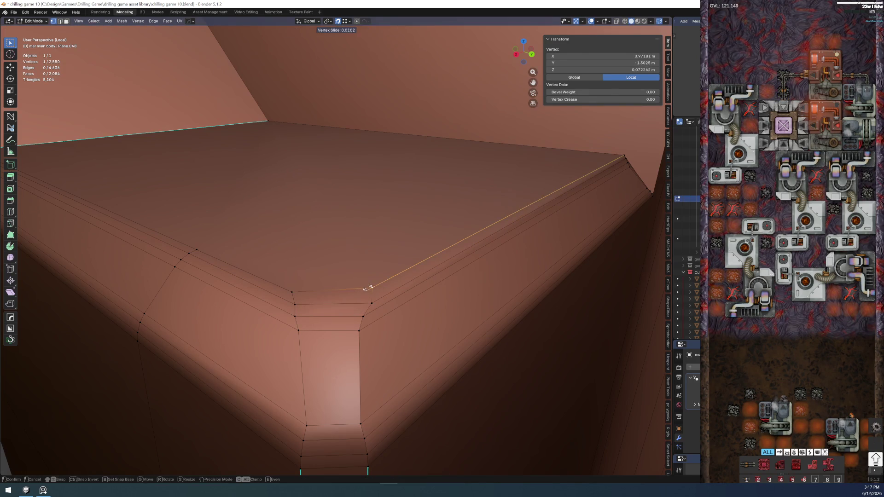
{"action": "left_click", "coordinate": [369, 287]}
{"action": "key", "text": "ctrl+z"}
{"action": "mouse_move", "coordinate": [364, 300]}
{"action": "middle_mouse_down"}
{"action": "mouse_move", "coordinate": [360, 345]}
{"action": "mouse_move", "coordinate": [403, 292]}
{"action": "middle_mouse_up"}
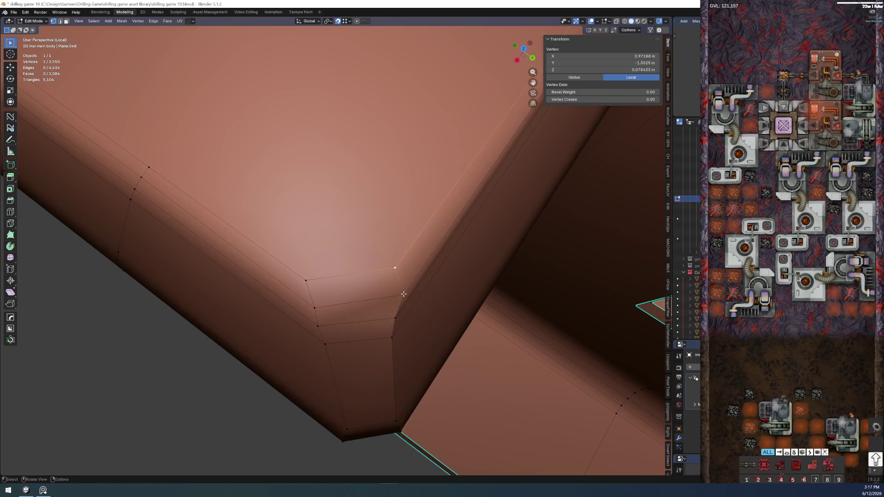
{"action": "key", "text": "shift+v"}
{"action": "left_click", "coordinate": [393, 296]}
{"action": "key", "text": "shift+v"}
{"action": "left_click", "coordinate": [389, 316]}
{"action": "mouse_move", "coordinate": [389, 316]}
{"action": "middle_mouse_down"}
{"action": "mouse_move", "coordinate": [379, 310]}
{"action": "mouse_move", "coordinate": [337, 351]}
{"action": "mouse_move", "coordinate": [308, 294]}
{"action": "mouse_move", "coordinate": [320, 249]}
{"action": "middle_mouse_up"}
{"action": "left_click", "coordinate": [338, 350]}
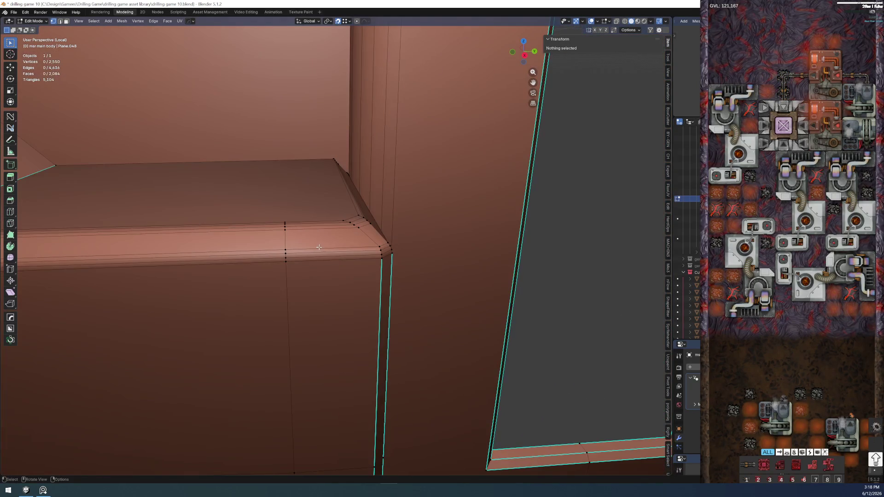
In Right Ortho view, select the top bevel corner vertex and lower it slightly along Z
{"action": "key", "text": "KP_3"}
{"action": "scroll", "coordinate": [388, 191], "scroll_direction": "up", "scroll_amount": 3}
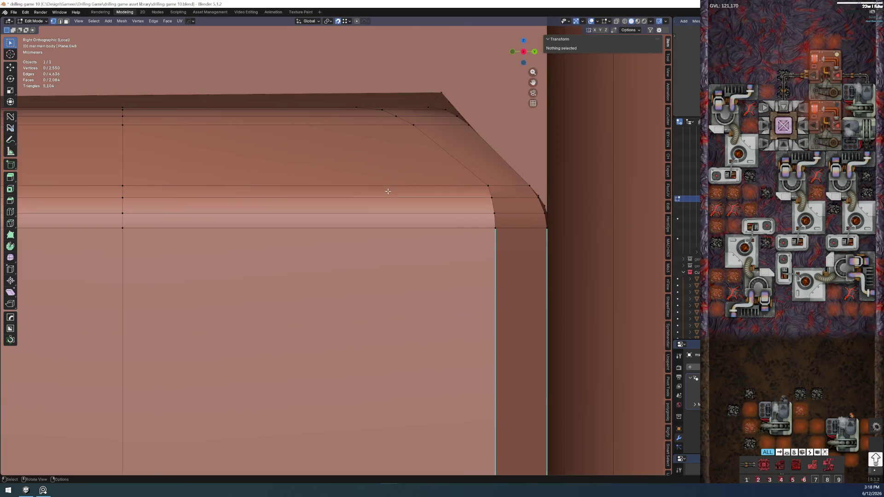
{"action": "scroll", "coordinate": [388, 191], "scroll_direction": "up", "scroll_amount": 1}
{"action": "middle_click_drag", "start_coordinate": [388, 191], "coordinate": [334, 348], "text": "shift"}
{"action": "left_click", "coordinate": [400, 240]}
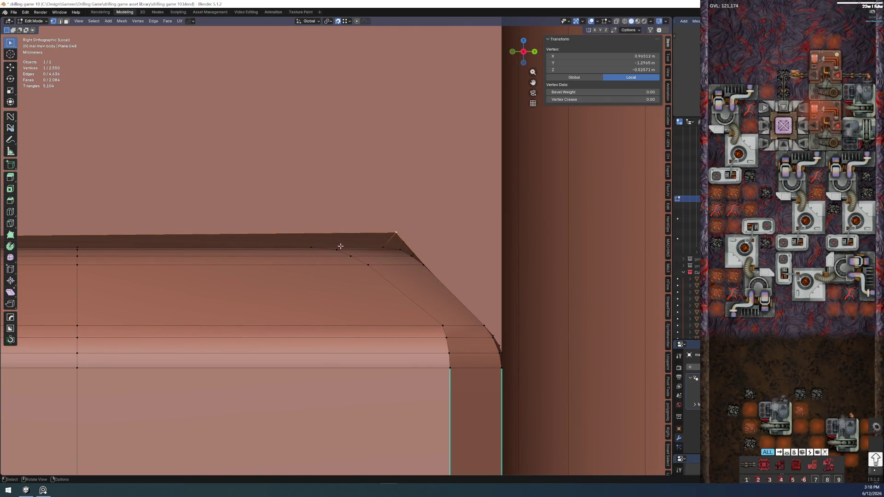
{"action": "key", "text": "g"}
{"action": "key", "text": "z"}
{"action": "left_click", "coordinate": [388, 230]}
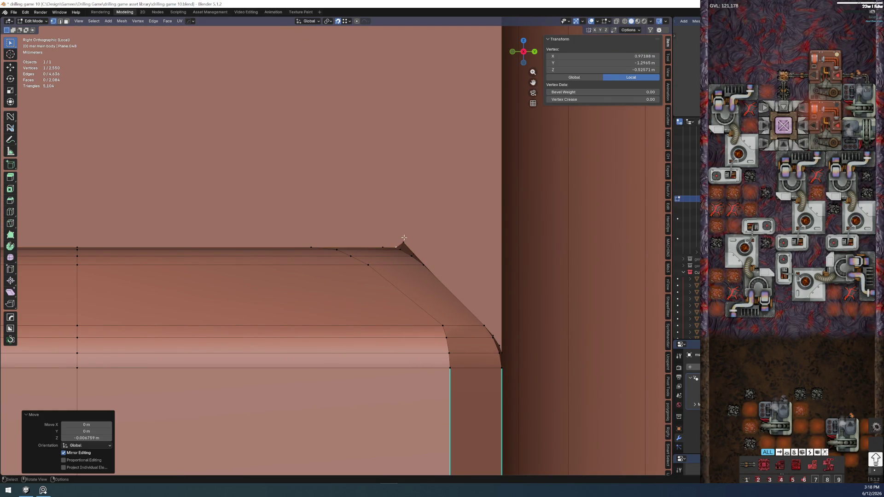
{"action": "key", "text": "ctrl+z"}
{"action": "mouse_move", "coordinate": [318, 241]}
{"action": "middle_mouse_down"}
{"action": "mouse_move", "coordinate": [345, 256]}
{"action": "mouse_move", "coordinate": [333, 244]}
{"action": "middle_mouse_up"}
{"action": "key", "text": "g"}
{"action": "key", "text": "z"}
{"action": "left_click", "coordinate": [364, 298]}
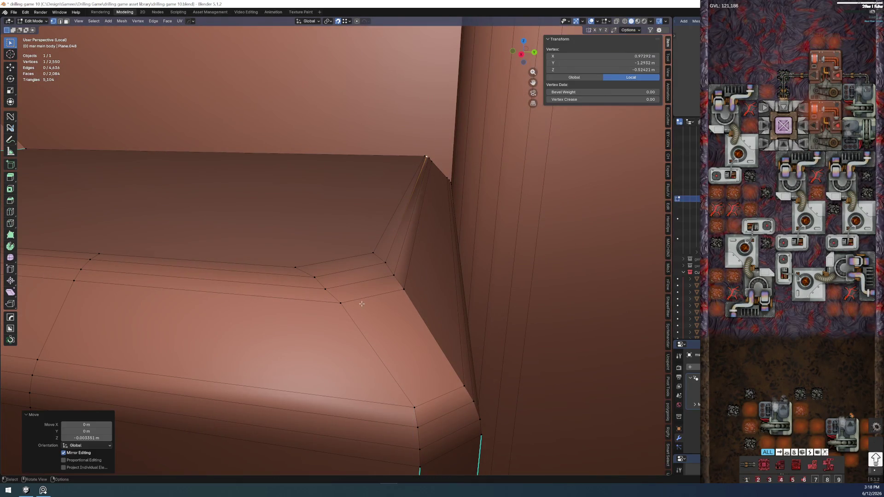
Fine-tune the corner vertex down along Z, about 0.0009 m, so the edge sits flush
{"action": "key", "text": "KP_3"}
{"action": "scroll", "coordinate": [444, 270], "scroll_direction": "up", "scroll_amount": 4}
{"action": "key", "text": "g"}
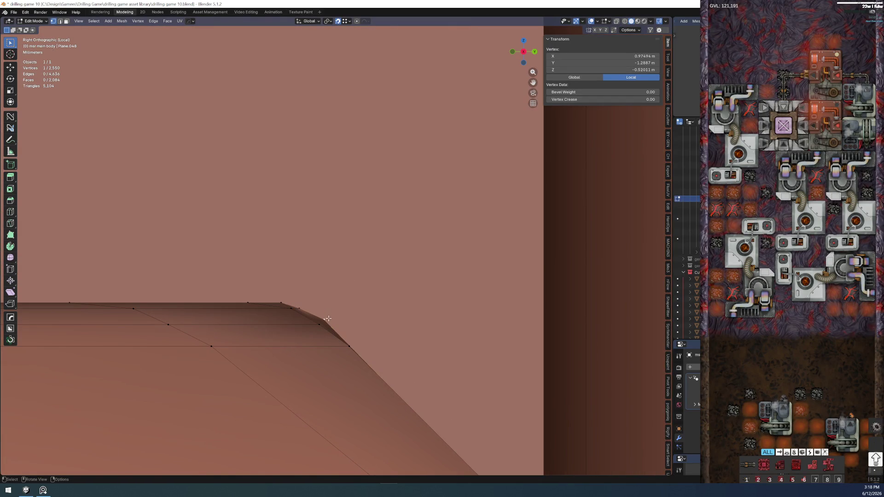
{"action": "key", "text": "z"}
{"action": "left_click", "coordinate": [353, 288]}
Deselect the vertex, review the mesh, and save drilling game 10.blend
{"action": "left_click", "coordinate": [310, 304]}
{"action": "scroll", "coordinate": [341, 289], "scroll_direction": "down", "scroll_amount": 2}
{"action": "scroll", "coordinate": [336, 290], "scroll_direction": "up", "scroll_amount": 2}
{"action": "scroll", "coordinate": [335, 284], "scroll_direction": "down", "scroll_amount": 3}
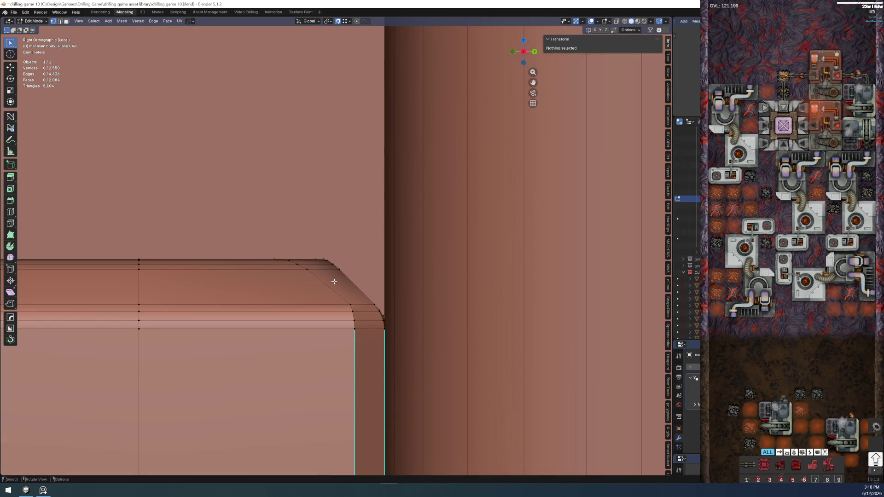
{"action": "middle_click_drag", "start_coordinate": [329, 283], "coordinate": [300, 264]}
{"action": "key", "text": "KP_3"}
{"action": "left_click", "coordinate": [14, 12]}
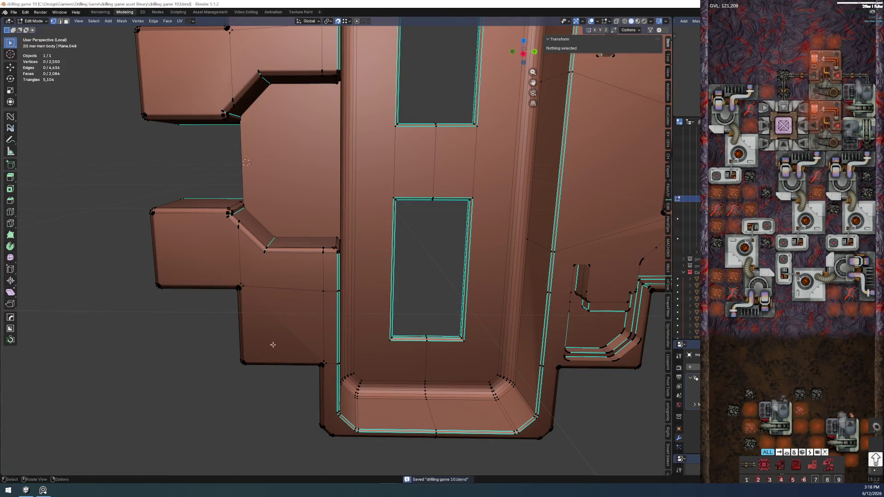
Switch the main body to Object Mode and orbit around the finished body
{"action": "key", "text": "Tab"}
{"action": "left_click", "coordinate": [276, 307]}
{"action": "mouse_move", "coordinate": [292, 278]}
{"action": "middle_mouse_down"}
{"action": "mouse_move", "coordinate": [258, 276]}
{"action": "mouse_move", "coordinate": [319, 244]}
{"action": "mouse_move", "coordinate": [312, 142]}
{"action": "mouse_move", "coordinate": [331, 138]}
{"action": "mouse_move", "coordinate": [349, 299]}
{"action": "mouse_move", "coordinate": [323, 247]}
{"action": "mouse_move", "coordinate": [446, 263]}
{"action": "mouse_move", "coordinate": [479, 250]}
{"action": "mouse_move", "coordinate": [496, 258]}
{"action": "mouse_move", "coordinate": [441, 291]}
{"action": "mouse_move", "coordinate": [403, 284]}
{"action": "mouse_move", "coordinate": [452, 279]}
{"action": "middle_mouse_up"}
{"action": "mouse_move", "coordinate": [379, 320]}
{"action": "middle_mouse_down"}
{"action": "mouse_move", "coordinate": [315, 305]}
{"action": "mouse_move", "coordinate": [311, 276]}
{"action": "middle_mouse_up"}
{"action": "scroll", "coordinate": [311, 276], "scroll_direction": "up", "scroll_amount": 2}
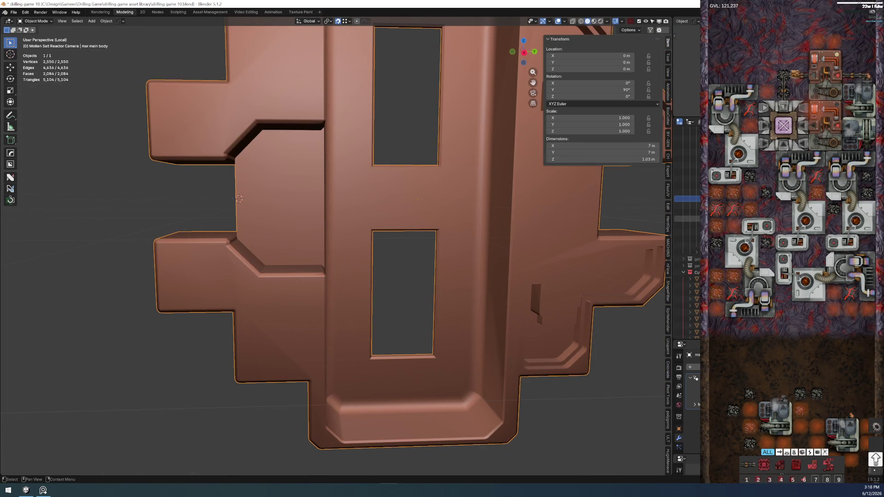
{"action": "scroll", "coordinate": [312, 251], "scroll_direction": "down", "scroll_amount": 3}
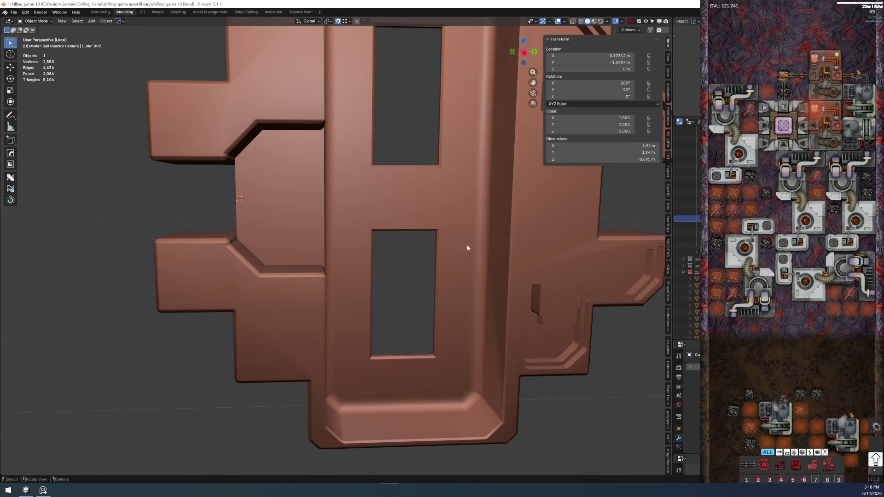
{"action": "key", "text": "ctrl+z"}
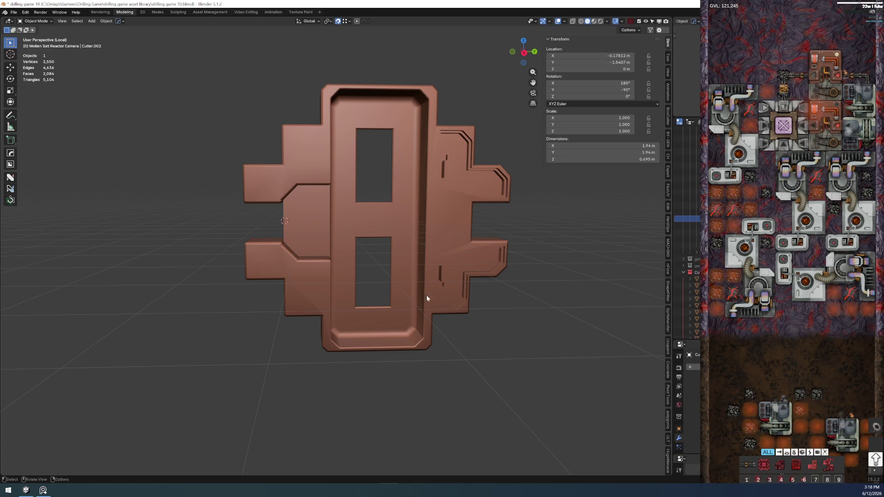
Exit Local view to show the whole textured reactor assembly beside the main body
{"action": "key", "text": "KP_Divide"}
{"action": "scroll", "coordinate": [315, 300], "scroll_direction": "down", "scroll_amount": 3}
{"action": "mouse_move", "coordinate": [321, 304]}
{"action": "middle_mouse_down"}
{"action": "mouse_move", "coordinate": [347, 343]}
{"action": "mouse_move", "coordinate": [356, 338]}
{"action": "middle_mouse_up"}
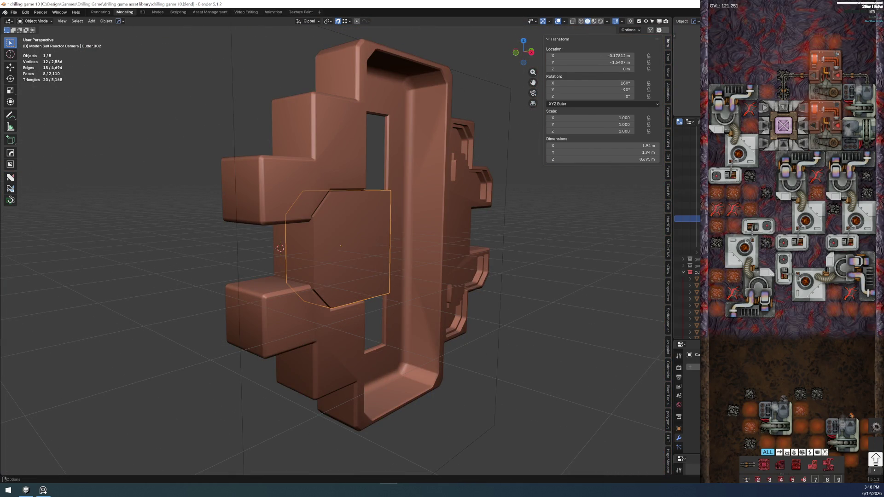
{"action": "mouse_move", "coordinate": [322, 249]}
{"action": "middle_mouse_down"}
{"action": "mouse_move", "coordinate": [281, 244]}
{"action": "mouse_move", "coordinate": [288, 232]}
{"action": "middle_mouse_up"}
{"action": "scroll", "coordinate": [289, 233], "scroll_direction": "up", "scroll_amount": 4}
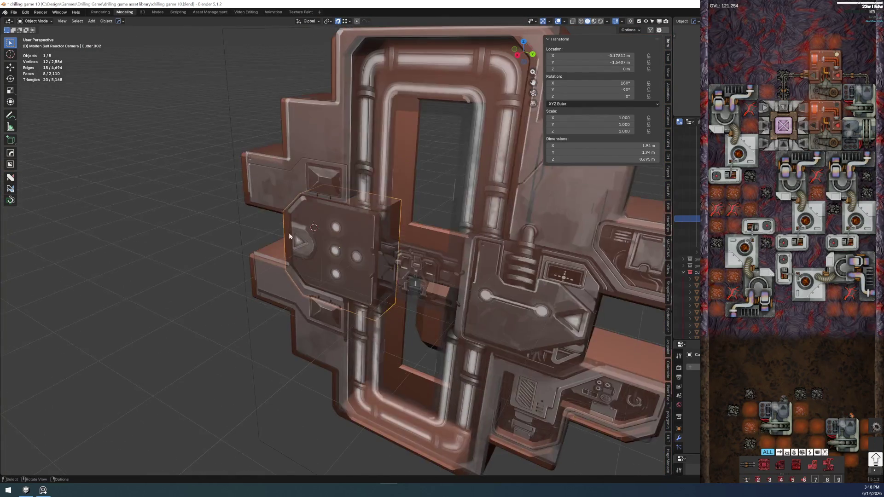